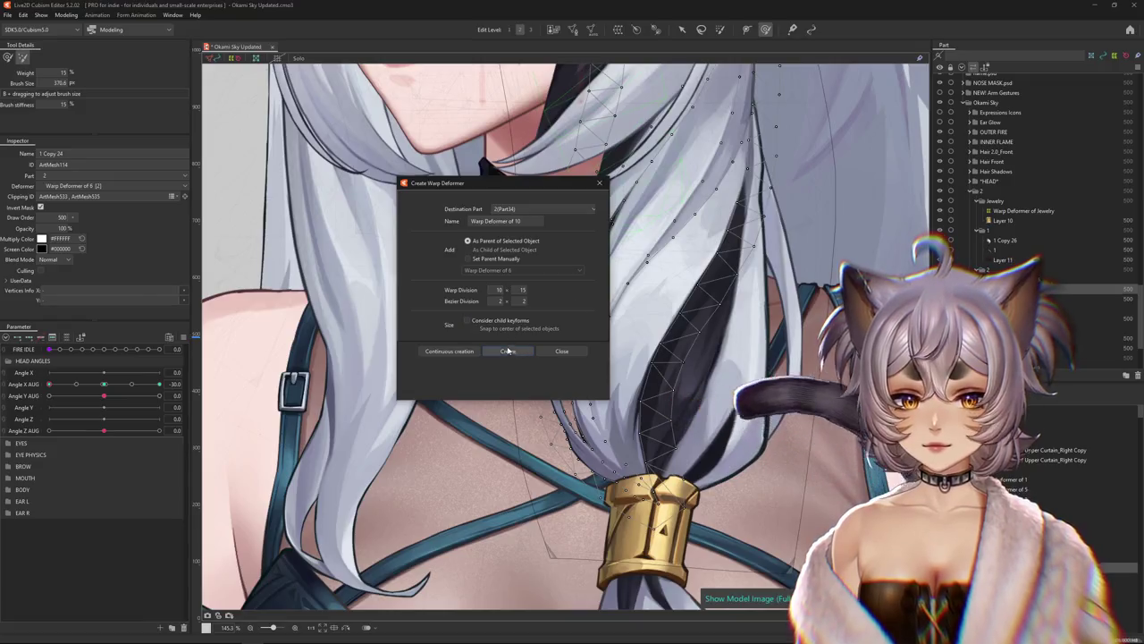
Tint the hair strand's warp deformer with multiply colour #948E9A and reselect mesh 1 Copy 24
{"action": "left_click", "coordinate": [44, 206]}
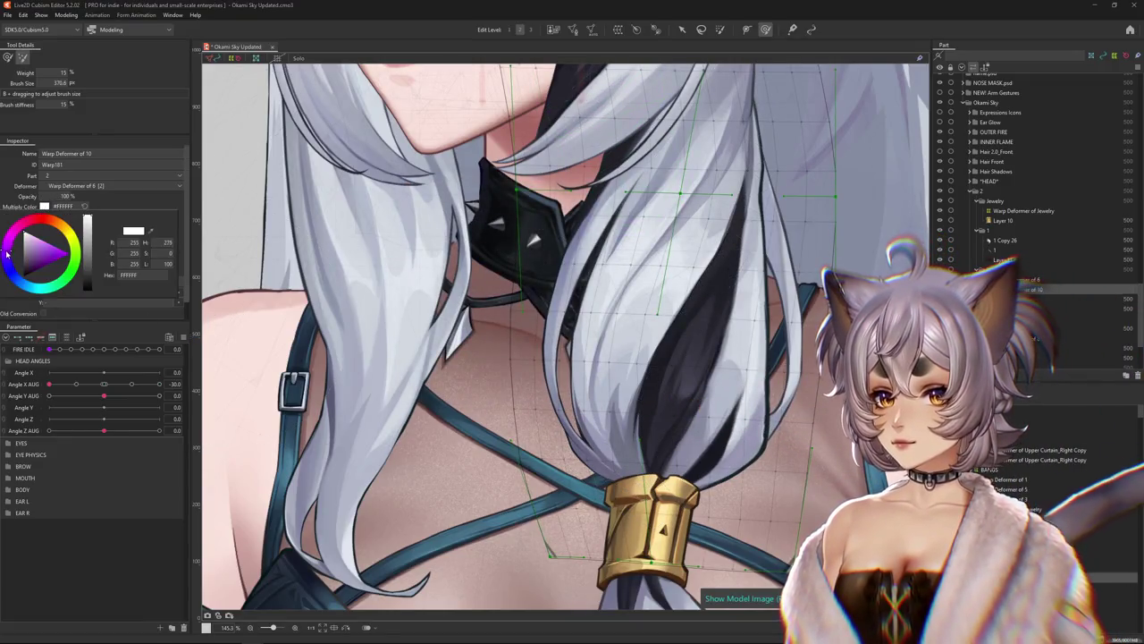
{"action": "left_click_drag", "start_coordinate": [24, 239], "coordinate": [28, 253]}
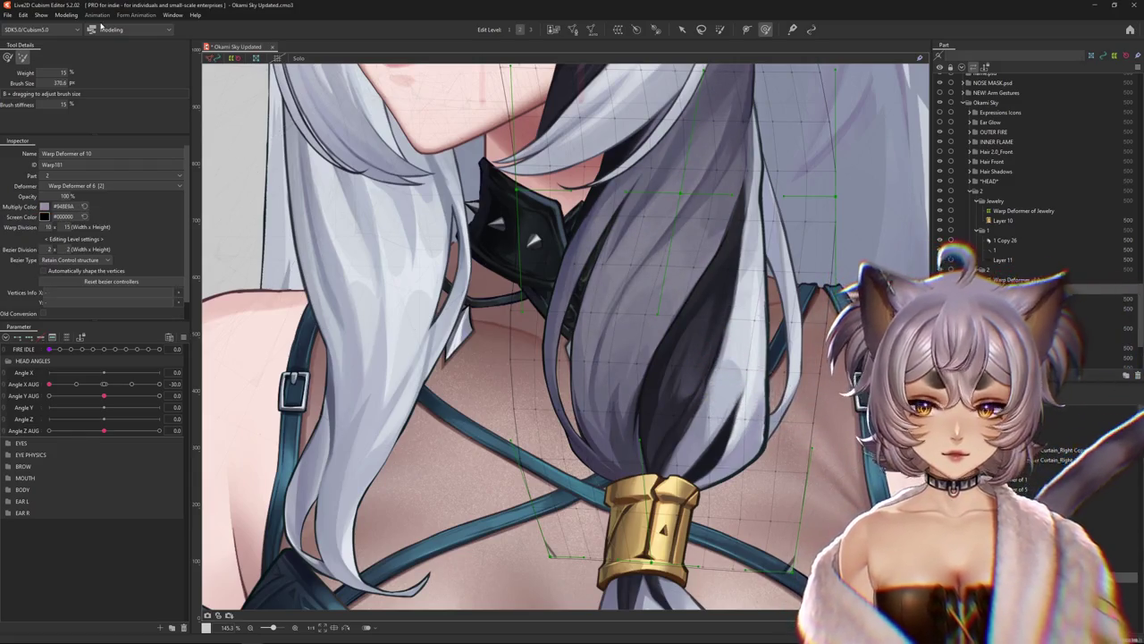
{"action": "left_click", "coordinate": [66, 15]}
{"action": "left_click", "coordinate": [254, 111]}
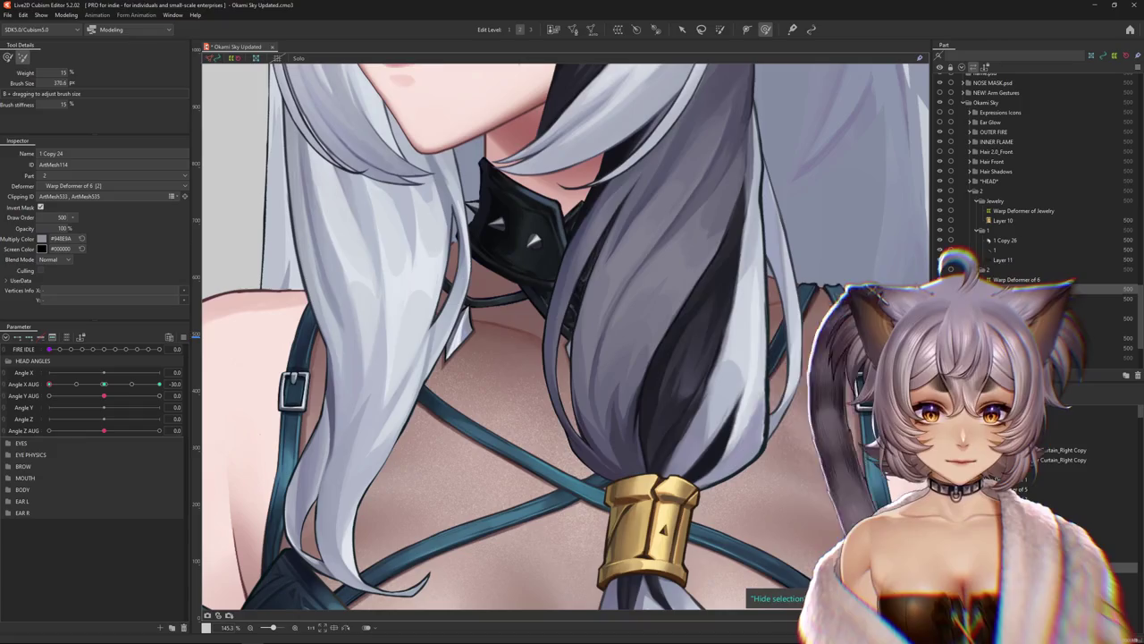
Select mesh 1 Copy 24, enlarge the deform brush and reshape the hair tip vertices
{"action": "left_click", "coordinate": [675, 376]}
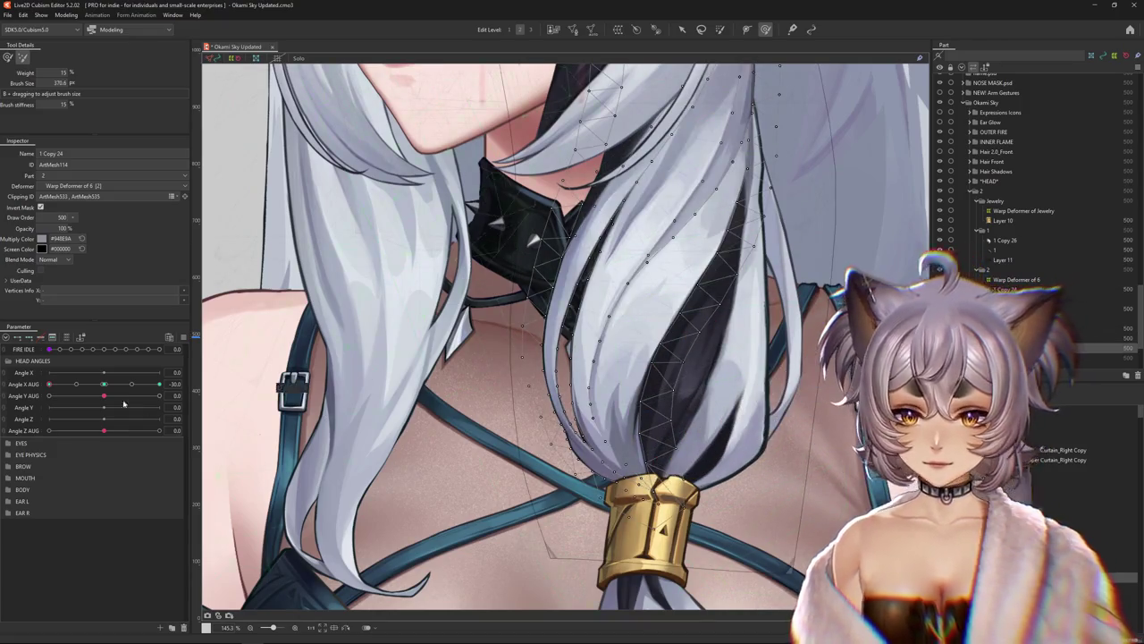
{"action": "key", "text": "h"}
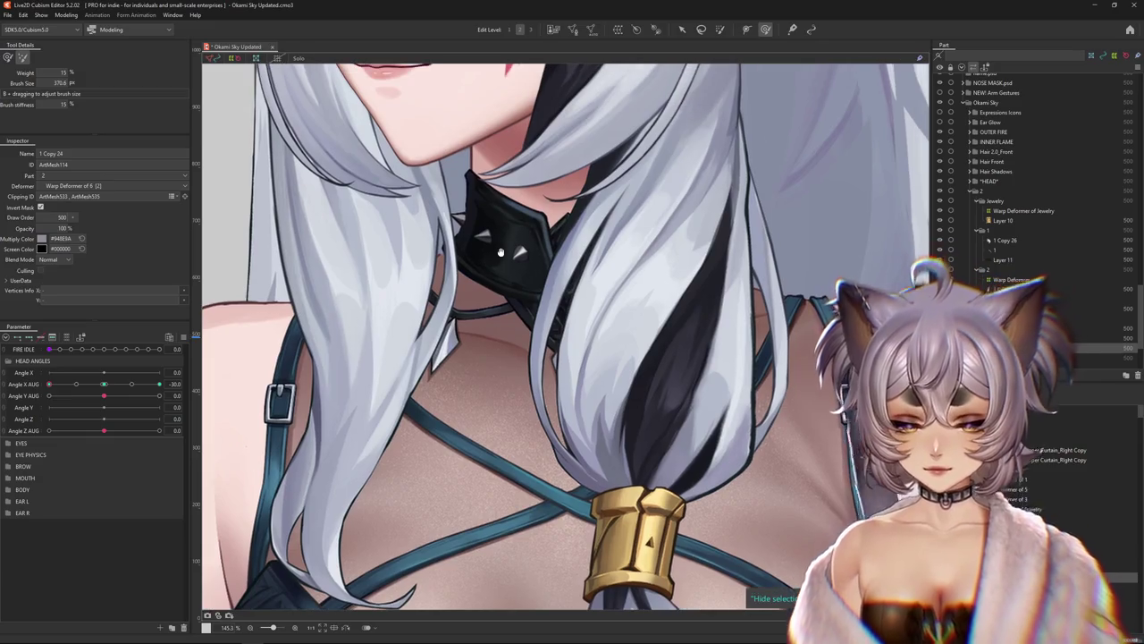
{"action": "left_click_drag", "start_coordinate": [706, 82], "coordinate": [693, 95]}
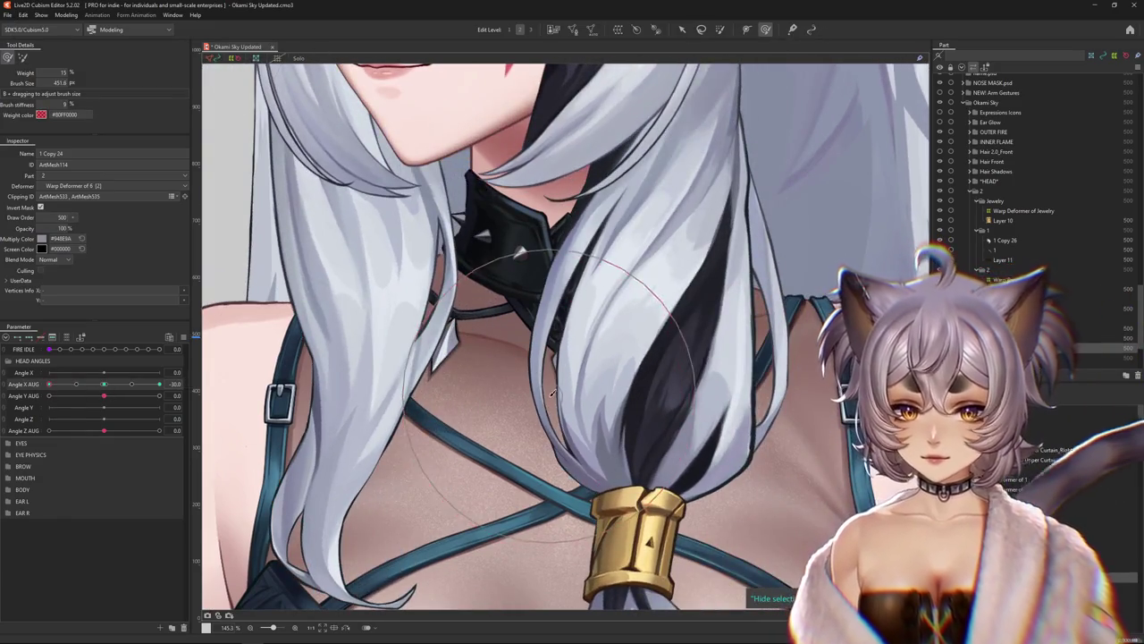
{"action": "left_click_drag", "start_coordinate": [560, 406], "coordinate": [554, 444]}
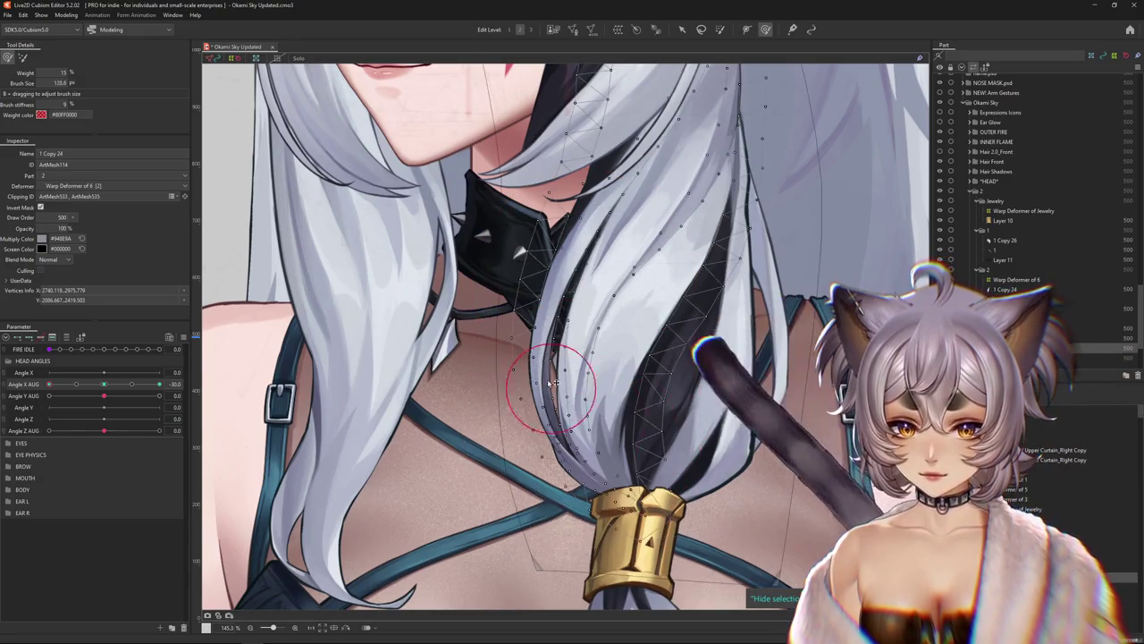
{"action": "scroll", "coordinate": [611, 448], "scroll_direction": "up", "scroll_amount": 3}
{"action": "left_click_drag", "start_coordinate": [607, 444], "coordinate": [666, 458]}
{"action": "mouse_move", "coordinate": [580, 412]}
{"action": "left_mouse_down"}
{"action": "mouse_move", "coordinate": [557, 361]}
{"action": "mouse_move", "coordinate": [553, 402]}
{"action": "mouse_move", "coordinate": [579, 456]}
{"action": "mouse_move", "coordinate": [430, 364]}
{"action": "left_mouse_up"}
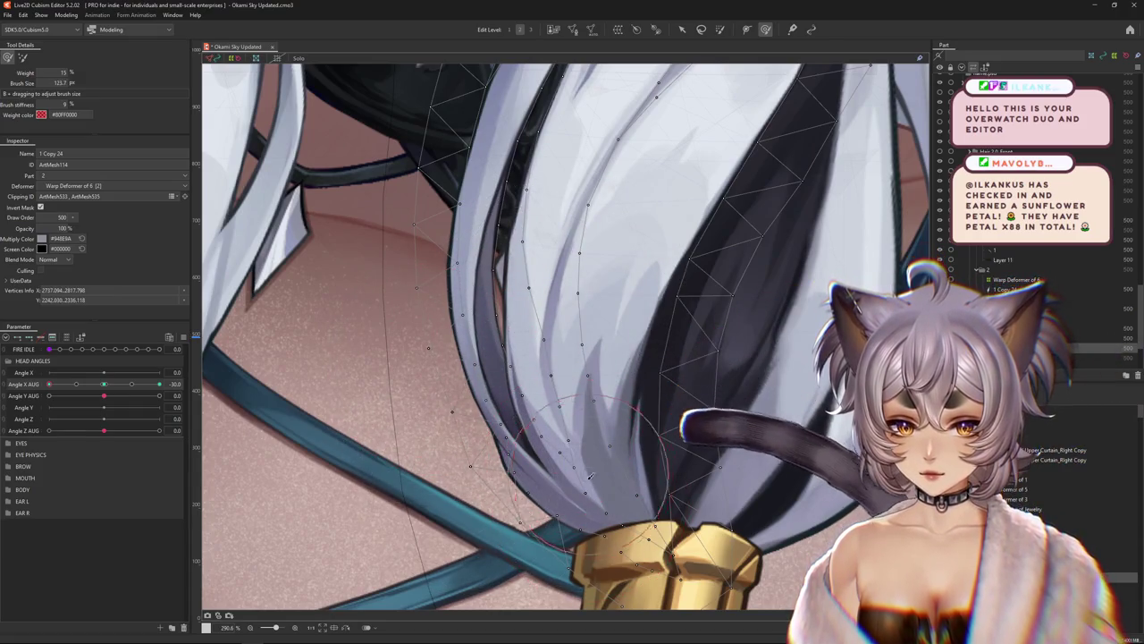
Adjust the hair vertices along the top of the gold clasp
{"action": "left_click_drag", "start_coordinate": [511, 485], "coordinate": [567, 465]}
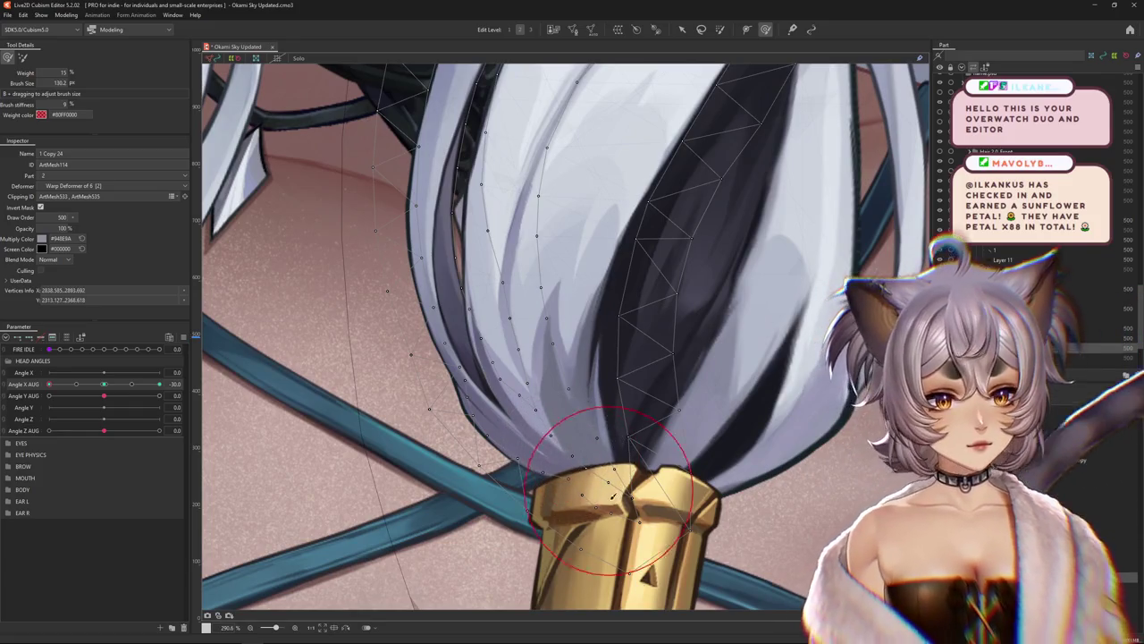
{"action": "scroll", "coordinate": [579, 482], "scroll_direction": "down", "scroll_amount": 3}
{"action": "left_click_drag", "start_coordinate": [579, 482], "coordinate": [642, 413]}
{"action": "scroll", "coordinate": [642, 412], "scroll_direction": "up", "scroll_amount": 5}
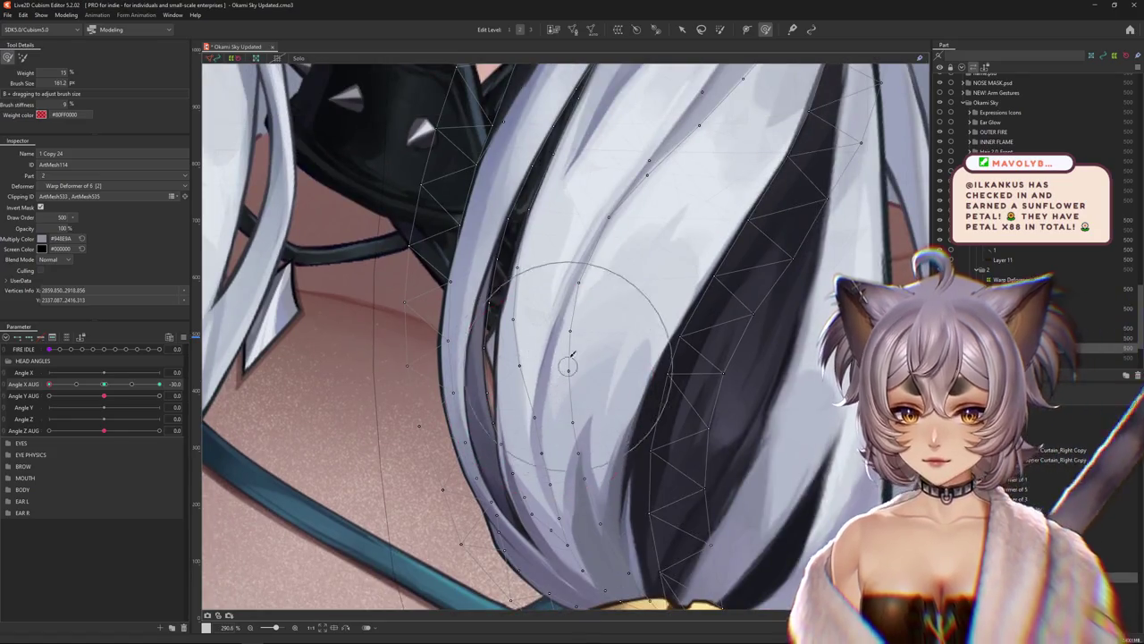
{"action": "scroll", "coordinate": [562, 367], "scroll_direction": "up", "scroll_amount": 1}
{"action": "scroll", "coordinate": [539, 348], "scroll_direction": "up", "scroll_amount": 5}
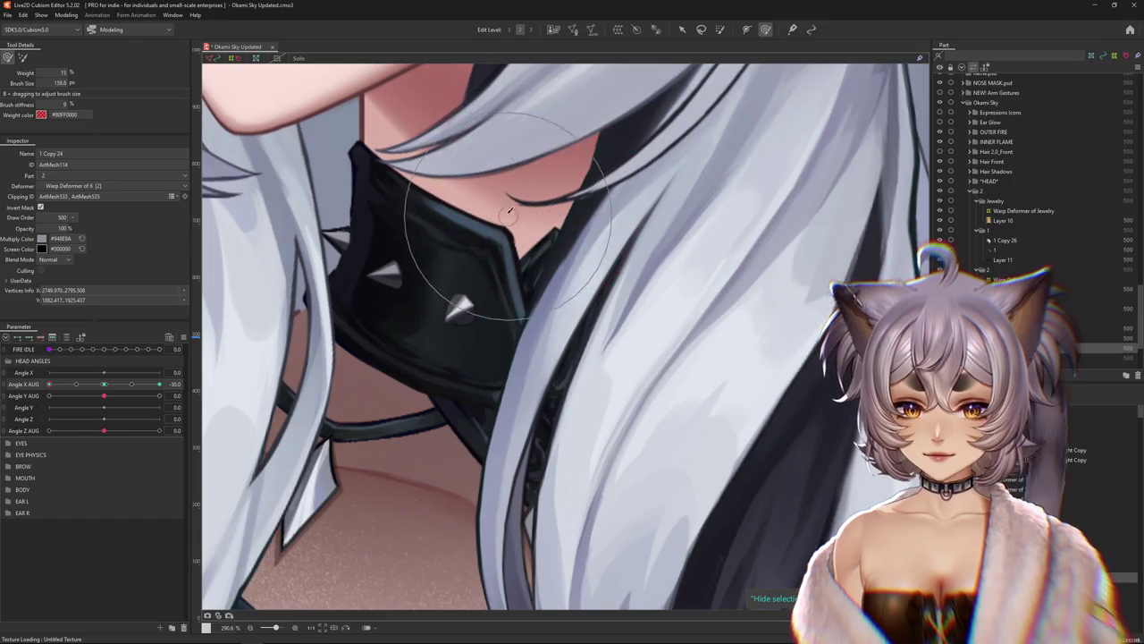
{"action": "scroll", "coordinate": [527, 259], "scroll_direction": "down", "scroll_amount": 2}
{"action": "scroll", "coordinate": [550, 313], "scroll_direction": "down", "scroll_amount": 2}
{"action": "scroll", "coordinate": [568, 353], "scroll_direction": "down", "scroll_amount": 1}
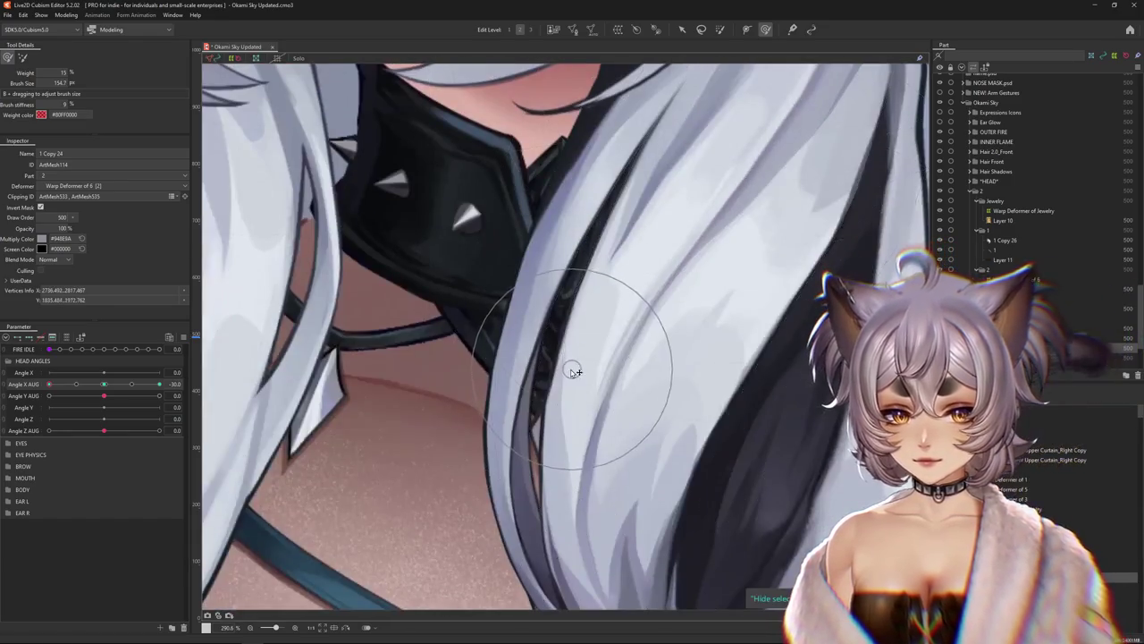
{"action": "scroll", "coordinate": [574, 371], "scroll_direction": "down", "scroll_amount": 2}
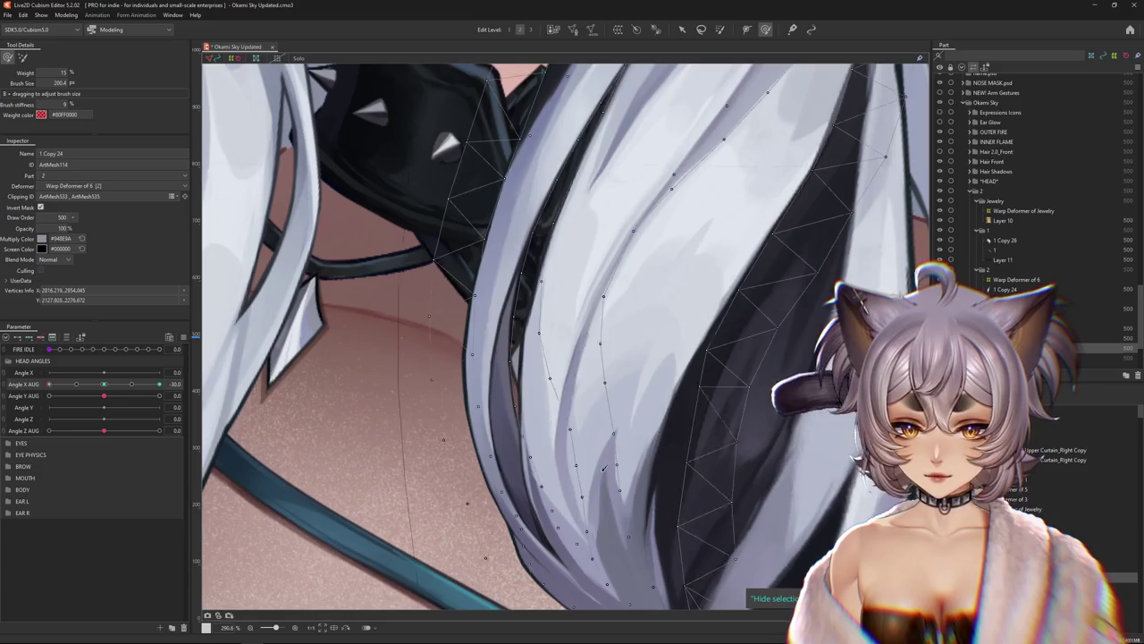
{"action": "scroll", "coordinate": [435, 518], "scroll_direction": "up", "scroll_amount": 3}
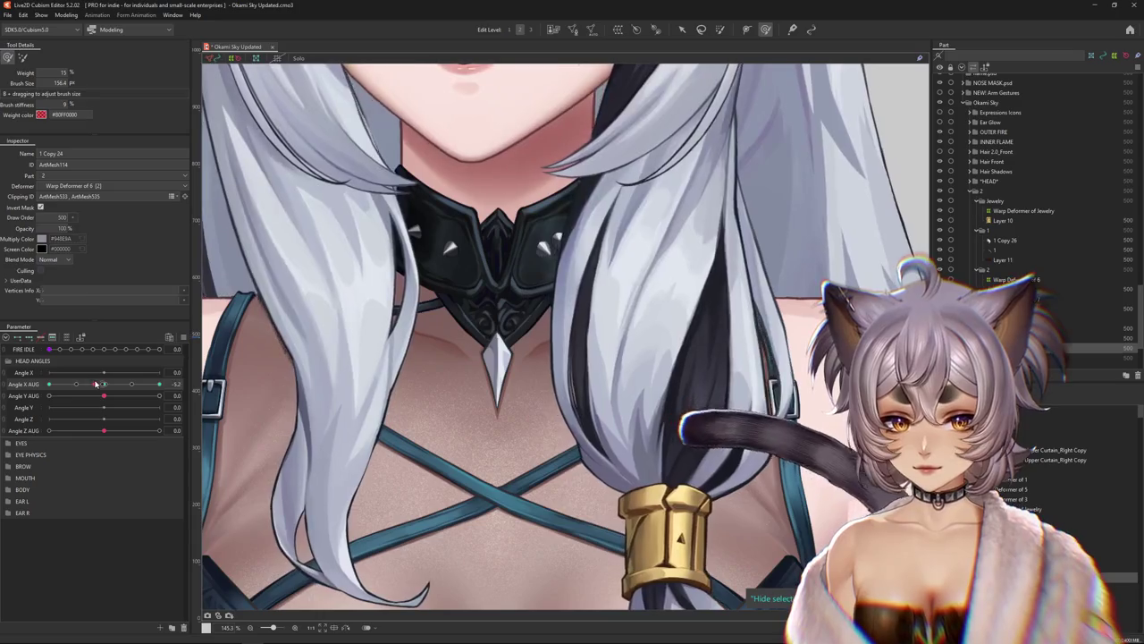
Push the hair strand's outline near the neck to the right with the deform brush
{"action": "left_click_drag", "start_coordinate": [549, 357], "coordinate": [534, 363]}
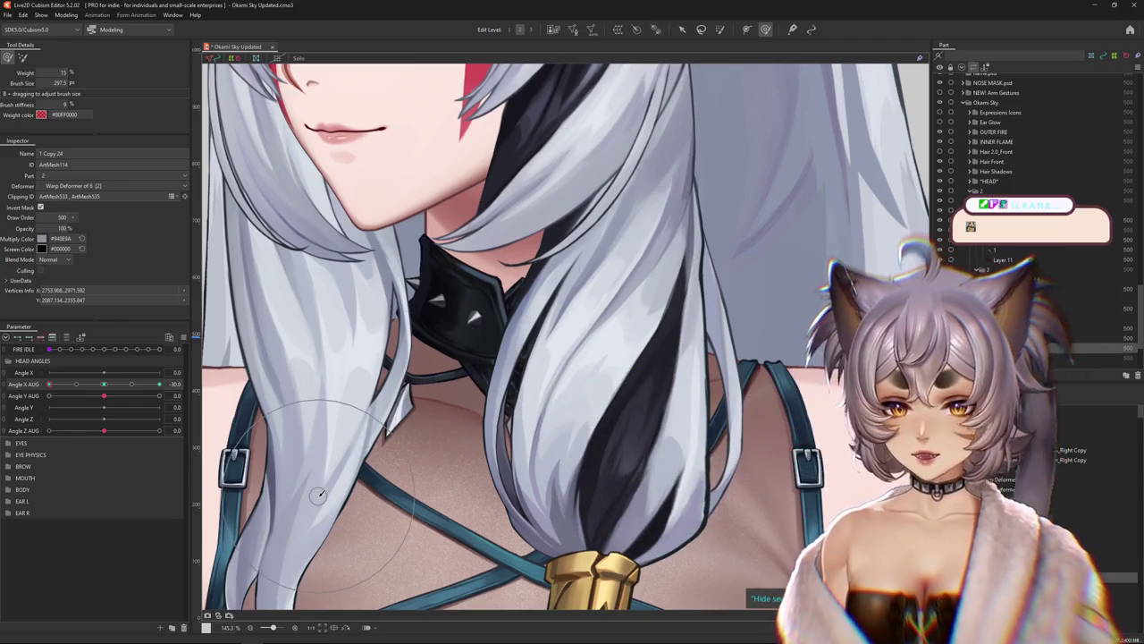
{"action": "mouse_move", "coordinate": [92, 384]}
{"action": "left_mouse_down"}
{"action": "mouse_move", "coordinate": [621, 308]}
{"action": "mouse_move", "coordinate": [581, 262]}
{"action": "left_mouse_up"}
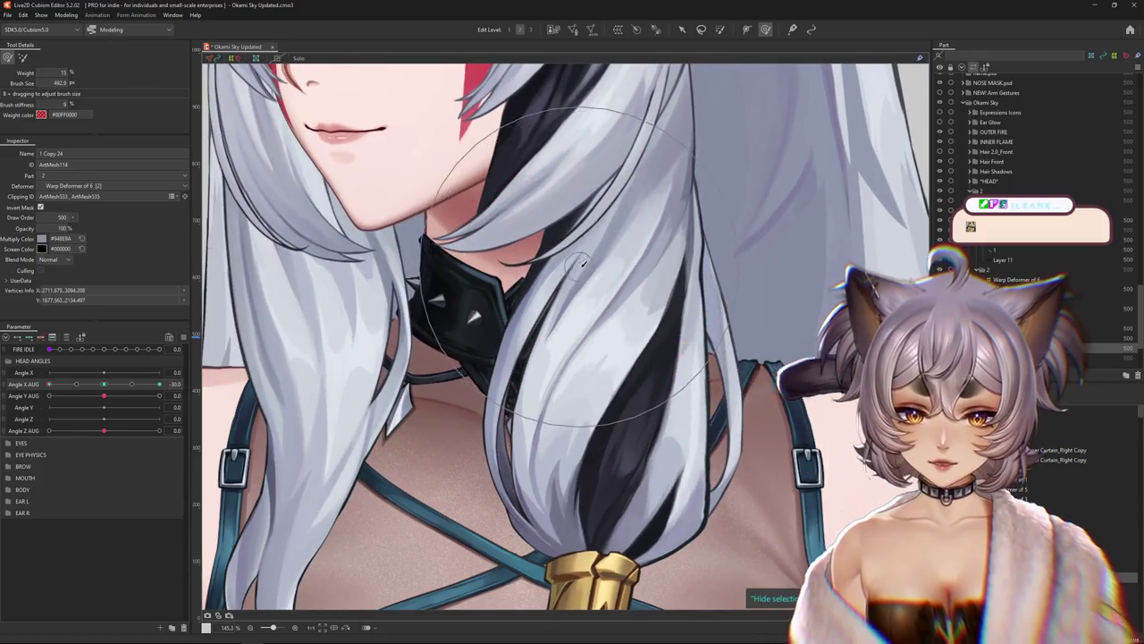
{"action": "left_click_drag", "start_coordinate": [493, 375], "coordinate": [485, 404]}
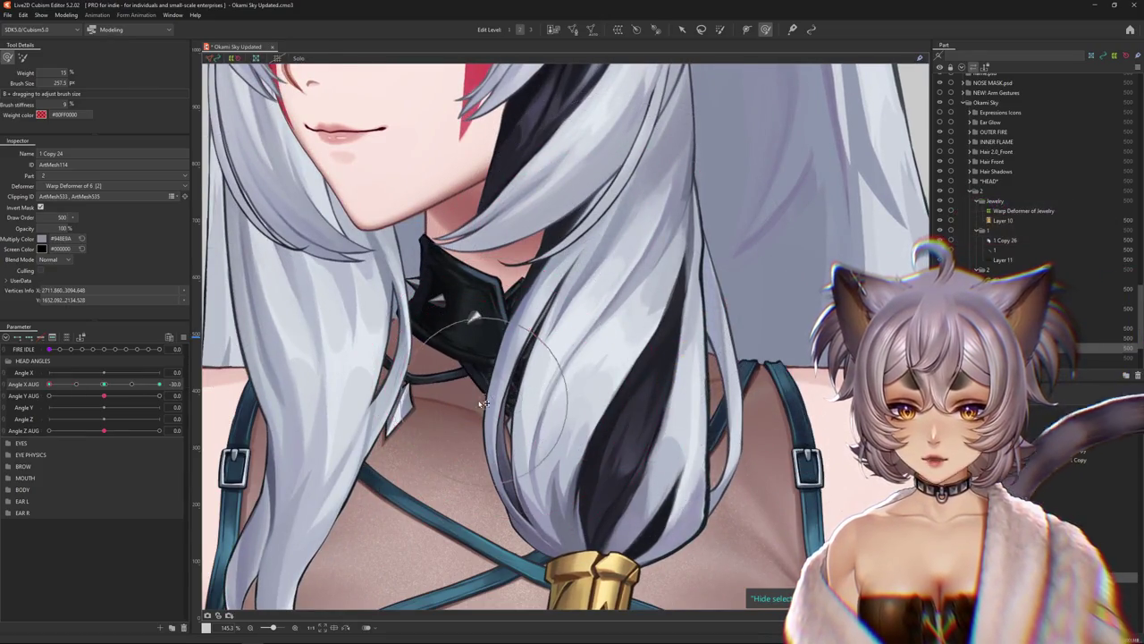
{"action": "left_click_drag", "start_coordinate": [579, 454], "coordinate": [562, 376]}
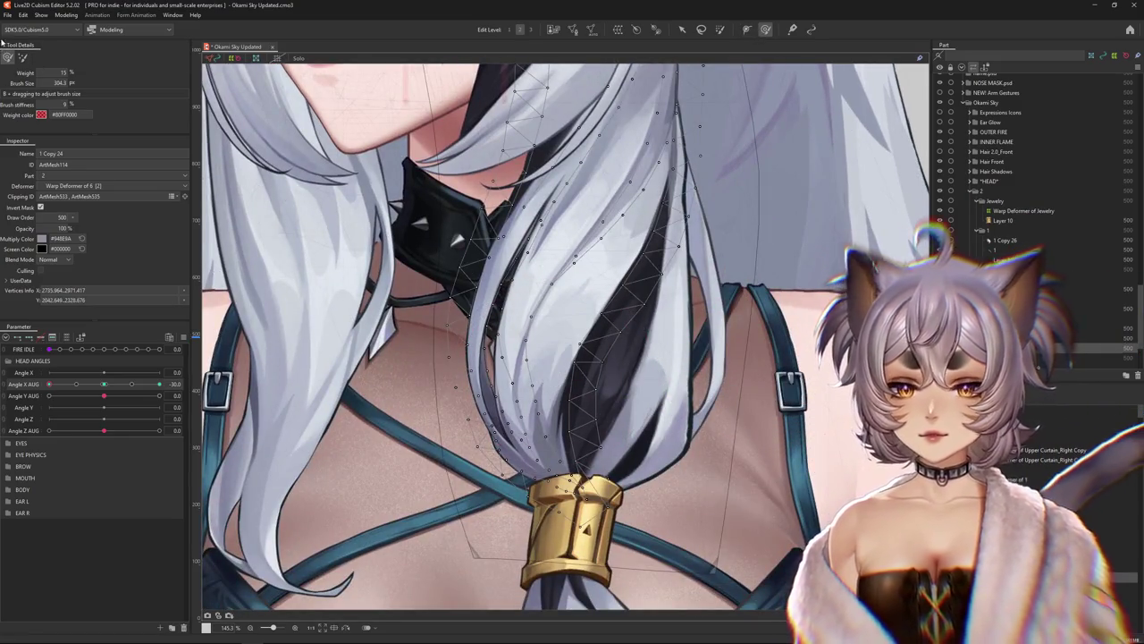
Frame the mask and collar, then reshape the hair edge near the collar in the side pose
{"action": "left_click", "coordinate": [51, 391]}
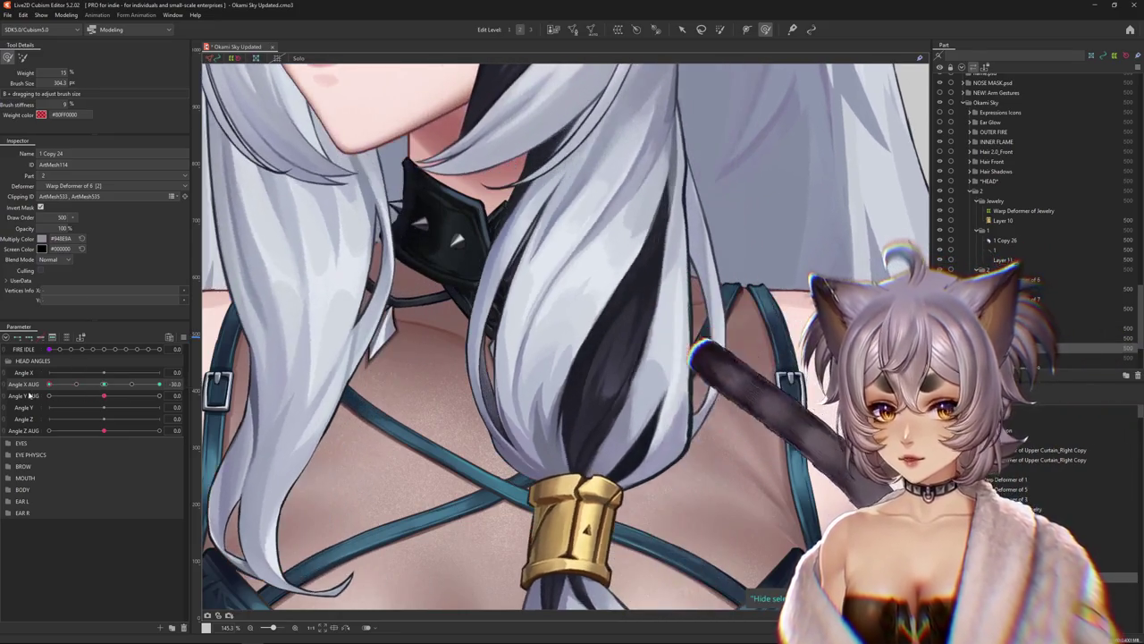
{"action": "scroll", "coordinate": [494, 350], "scroll_direction": "up", "scroll_amount": 2}
{"action": "left_click", "coordinate": [489, 308]}
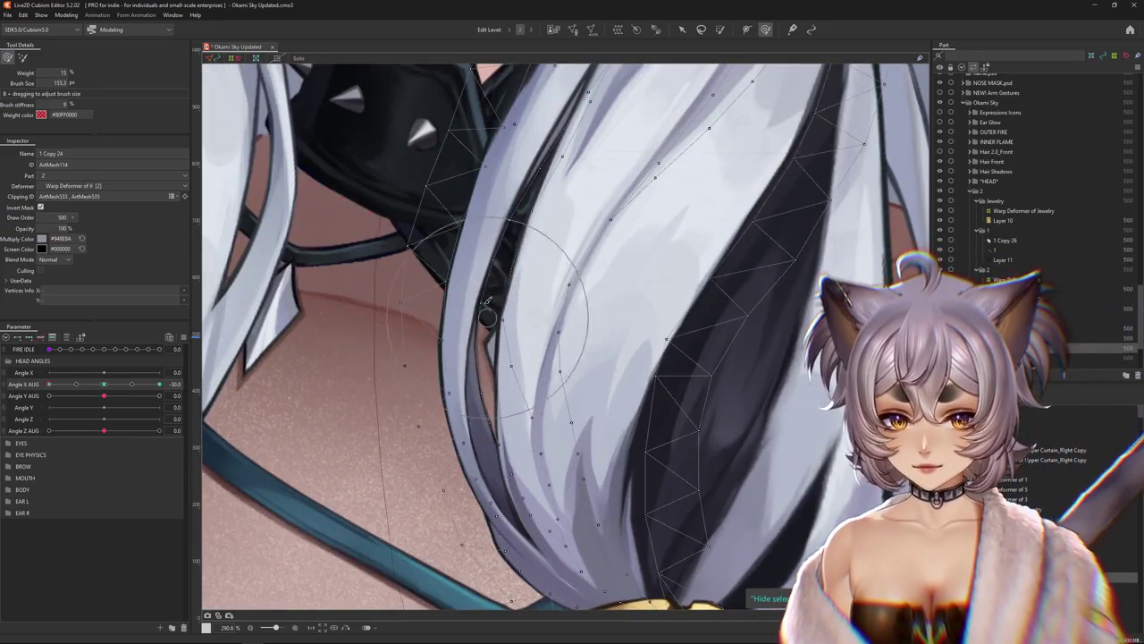
{"action": "left_click_drag", "start_coordinate": [487, 308], "coordinate": [431, 344]}
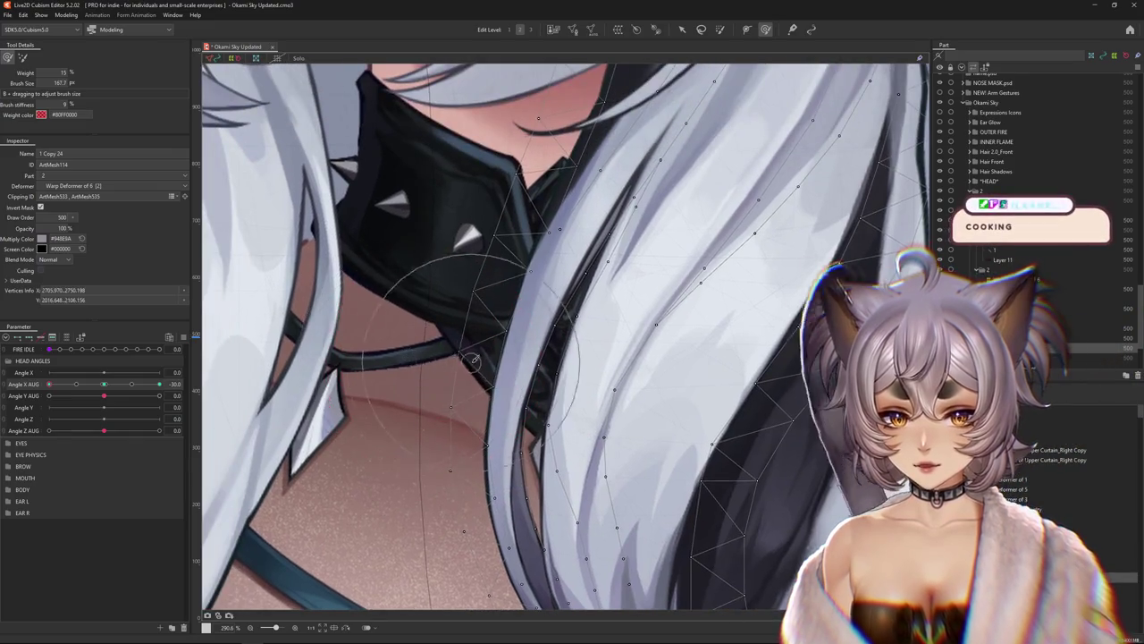
{"action": "mouse_move", "coordinate": [474, 207]}
{"action": "left_mouse_down"}
{"action": "mouse_move", "coordinate": [416, 372]}
{"action": "mouse_move", "coordinate": [491, 338]}
{"action": "left_mouse_up"}
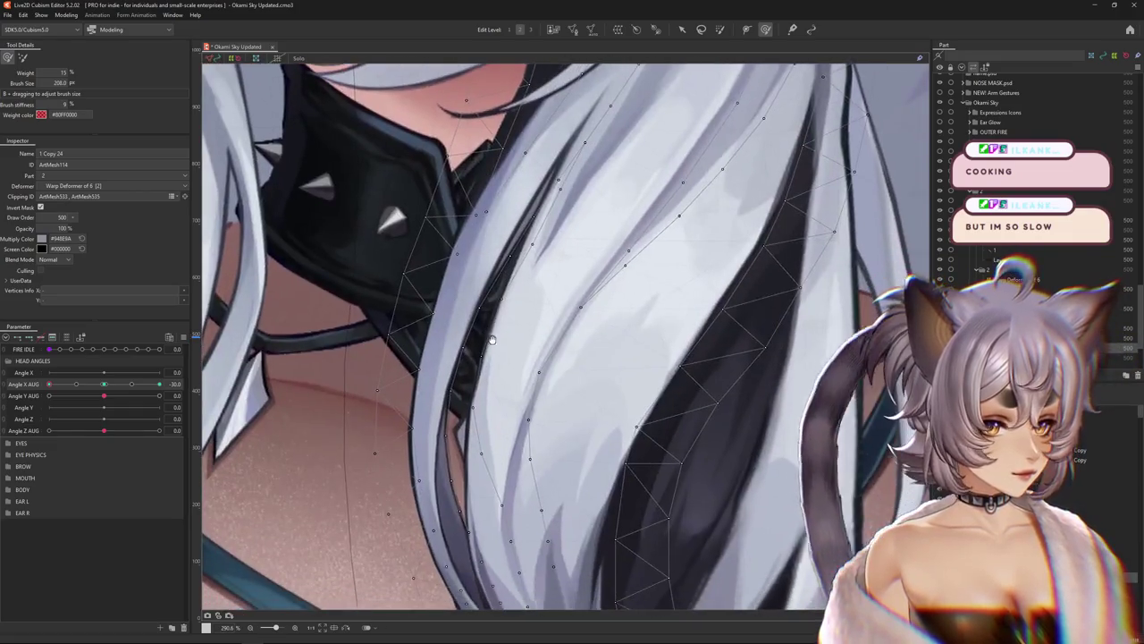
{"action": "scroll", "coordinate": [492, 337], "scroll_direction": "down", "scroll_amount": 2}
{"action": "left_click", "coordinate": [105, 384]}
{"action": "left_click_drag", "start_coordinate": [105, 387], "coordinate": [152, 375]}
{"action": "left_click_drag", "start_coordinate": [483, 355], "coordinate": [513, 399]}
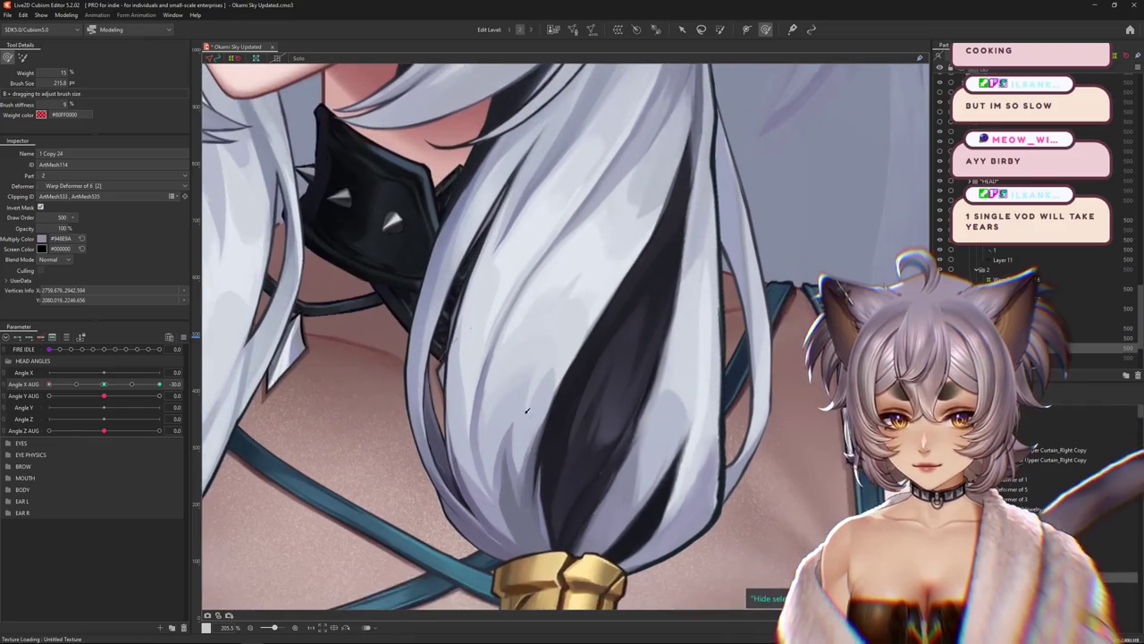
Preview the Angle X AUG turn, return it to 30, and refine the hair edge beside the collar
{"action": "key", "text": "ctrl+h"}
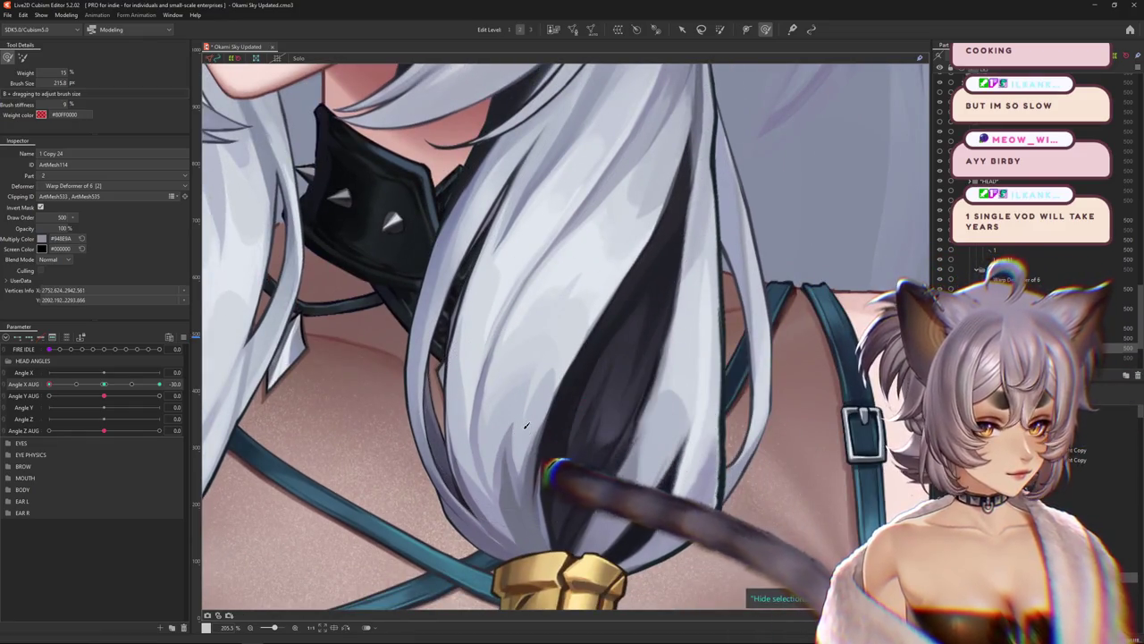
{"action": "left_click_drag", "start_coordinate": [159, 383], "coordinate": [197, 389]}
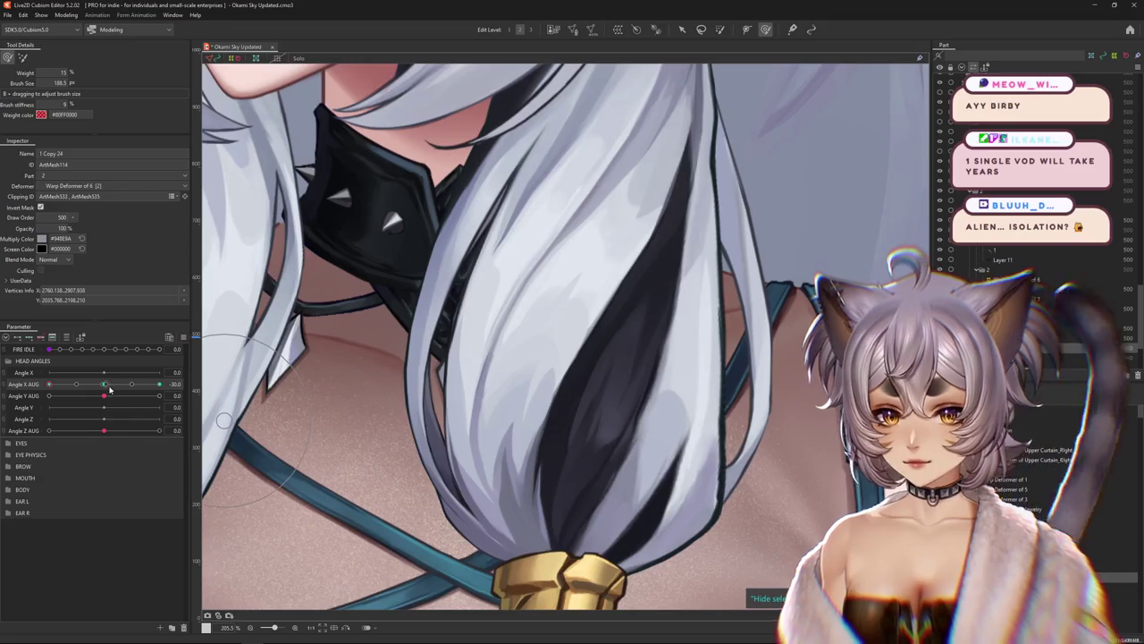
{"action": "left_click_drag", "start_coordinate": [159, 383], "coordinate": [201, 383]}
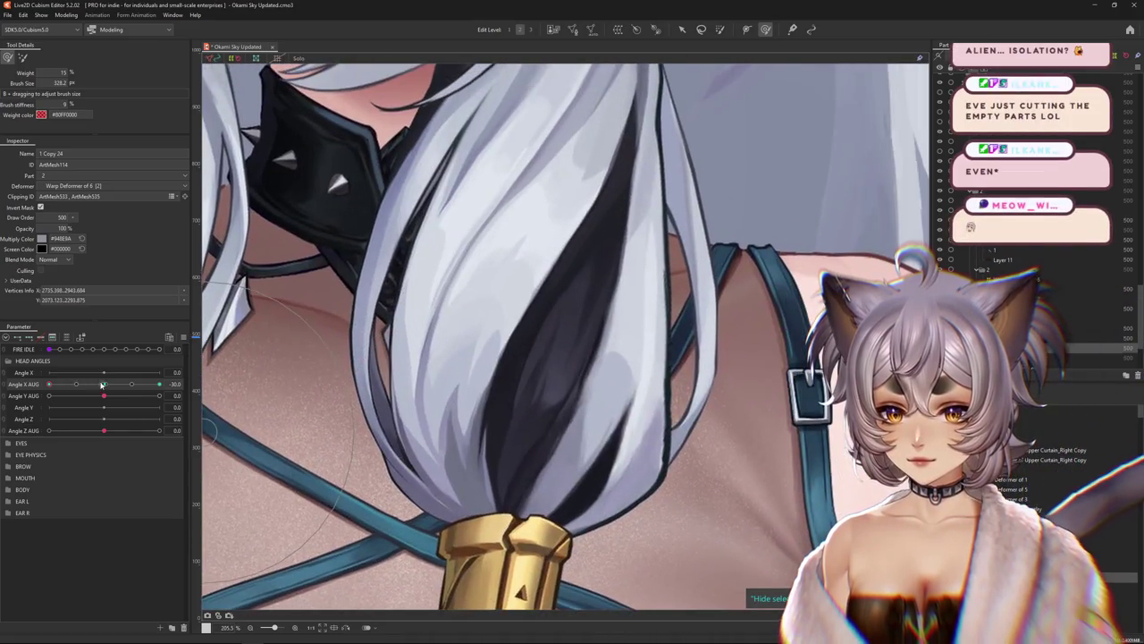
{"action": "left_click_drag", "start_coordinate": [101, 384], "coordinate": [169, 394]}
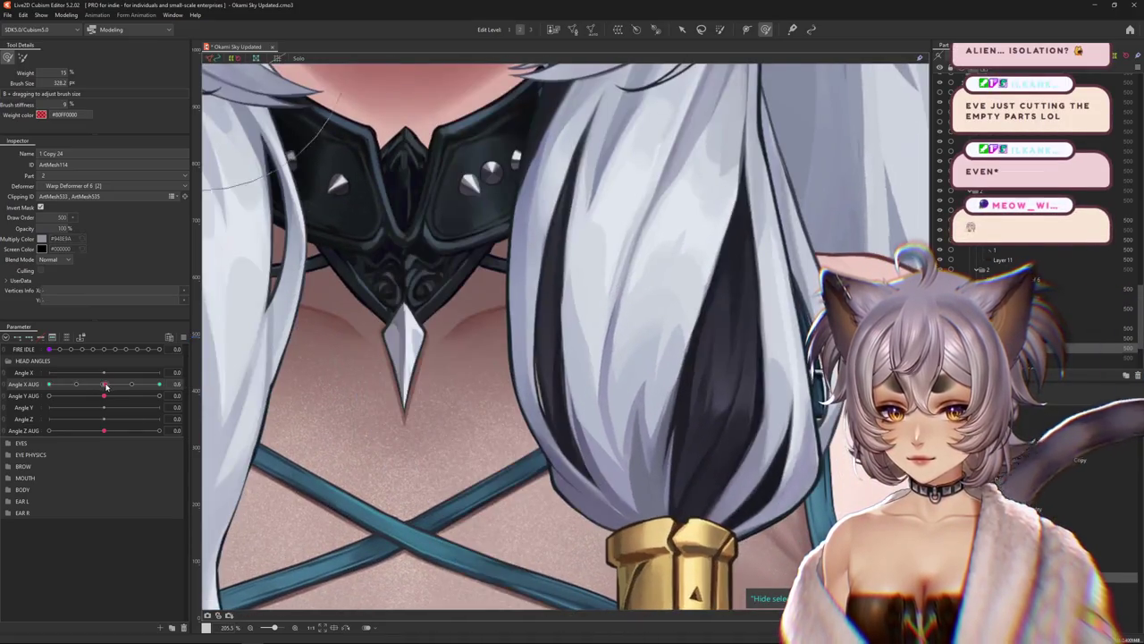
{"action": "left_click_drag", "start_coordinate": [615, 414], "coordinate": [636, 455]}
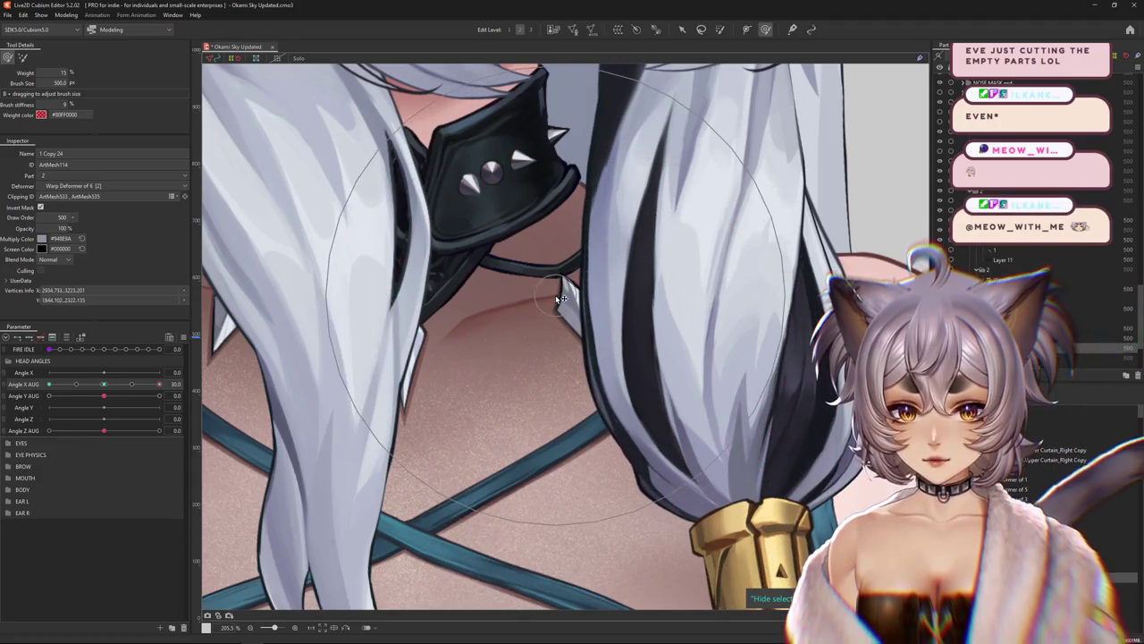
{"action": "left_click_drag", "start_coordinate": [563, 297], "coordinate": [523, 413]}
{"action": "scroll", "coordinate": [524, 415], "scroll_direction": "down", "scroll_amount": 5}
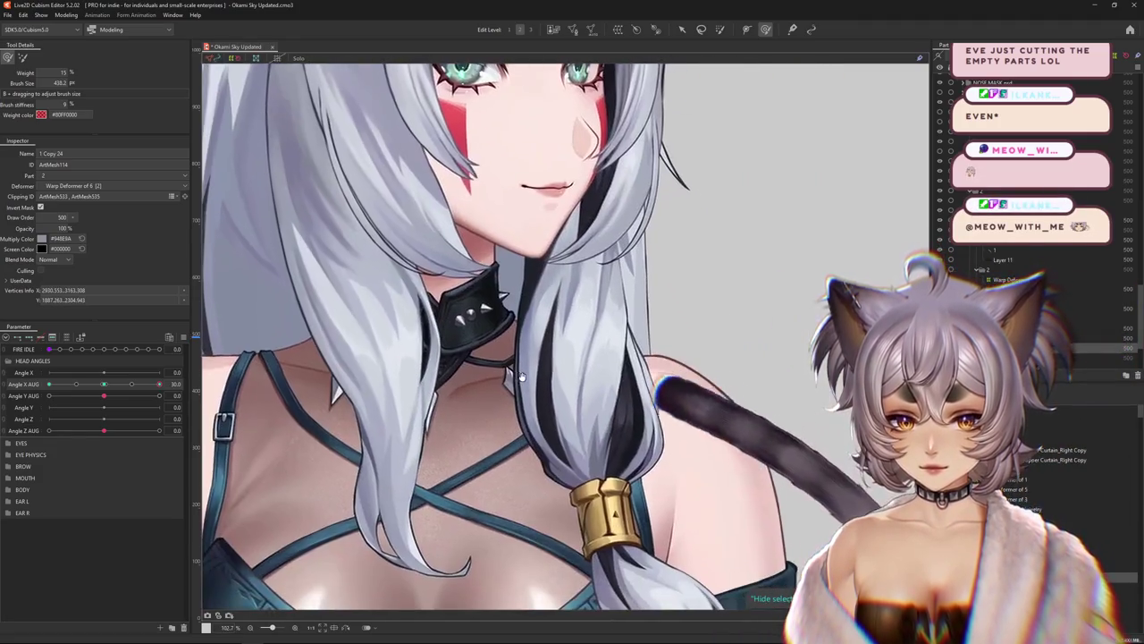
Paint weight onto the hair strand over the chest, previewing the head turn between strokes
{"action": "left_click_drag", "start_coordinate": [591, 493], "coordinate": [521, 474]}
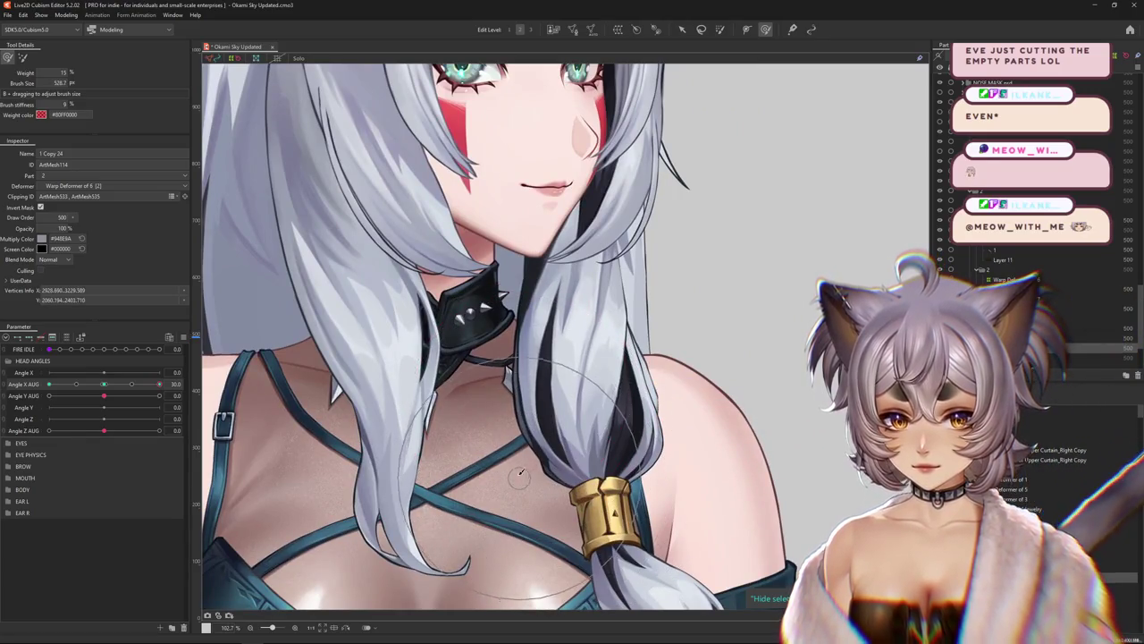
{"action": "left_click_drag", "start_coordinate": [119, 399], "coordinate": [105, 395]}
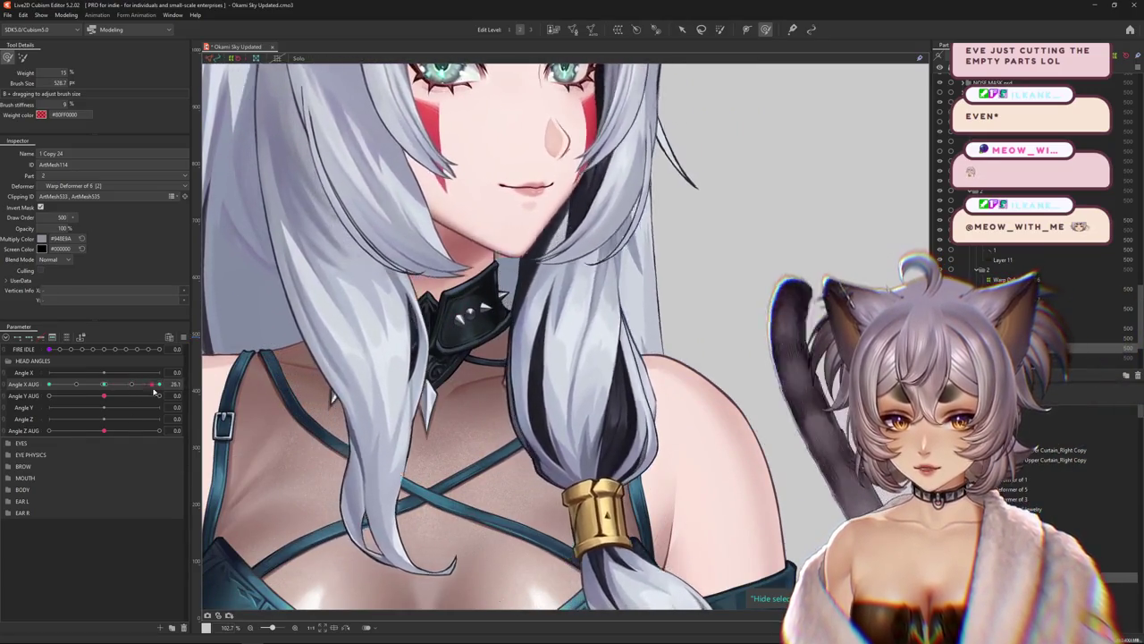
{"action": "left_click_drag", "start_coordinate": [471, 346], "coordinate": [549, 429]}
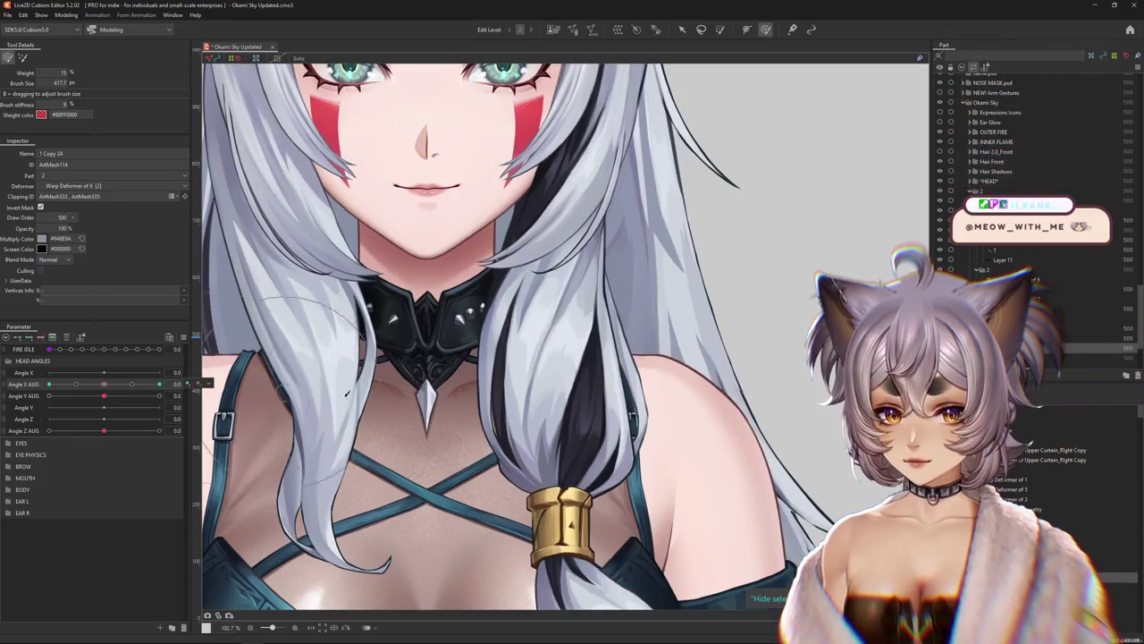
{"action": "left_click_drag", "start_coordinate": [479, 383], "coordinate": [489, 383]}
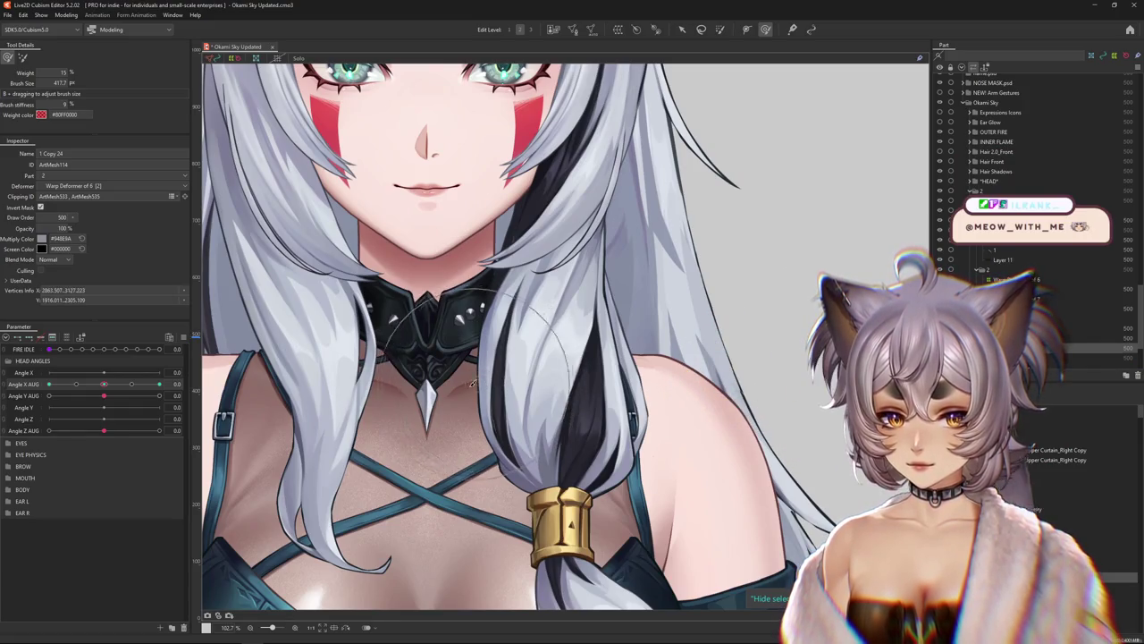
{"action": "left_click_drag", "start_coordinate": [104, 384], "coordinate": [161, 384]}
{"action": "left_click_drag", "start_coordinate": [498, 440], "coordinate": [541, 483]}
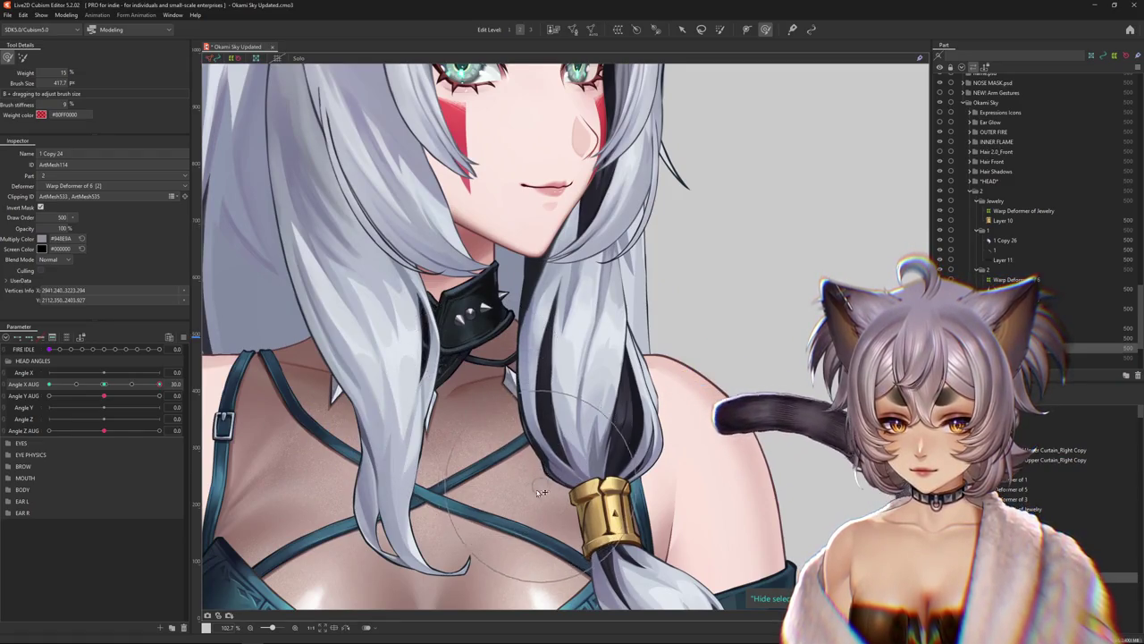
{"action": "left_click_drag", "start_coordinate": [159, 384], "coordinate": [109, 386]}
Turn the head fully to each side and paint weight onto the hair near the neck
{"action": "left_click_drag", "start_coordinate": [447, 506], "coordinate": [460, 510]}
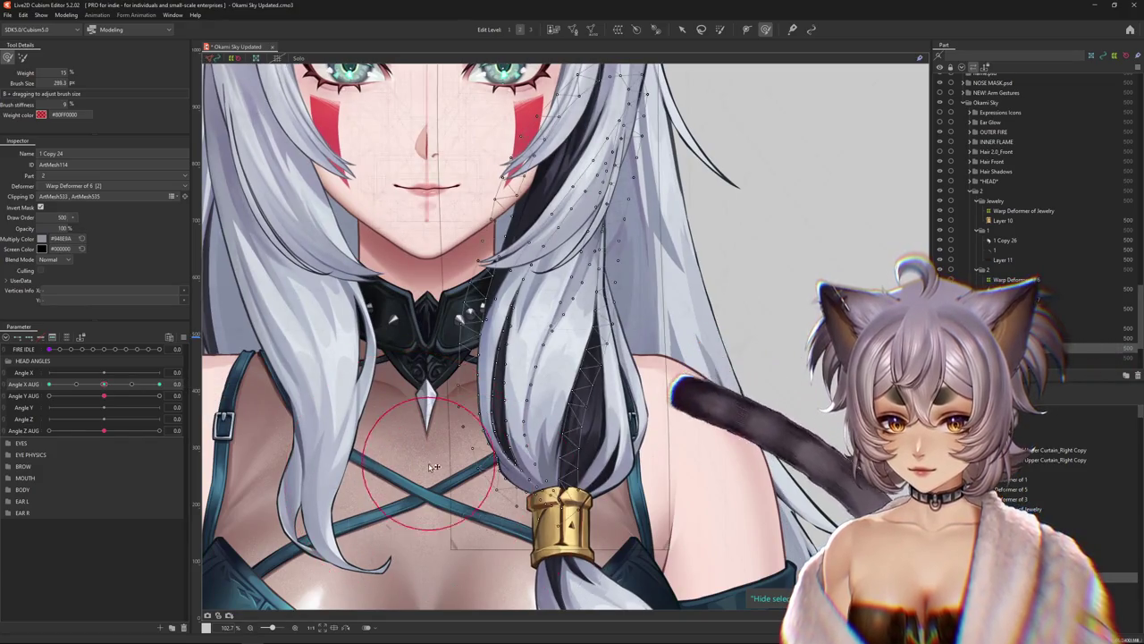
{"action": "key", "text": "ctrl+h"}
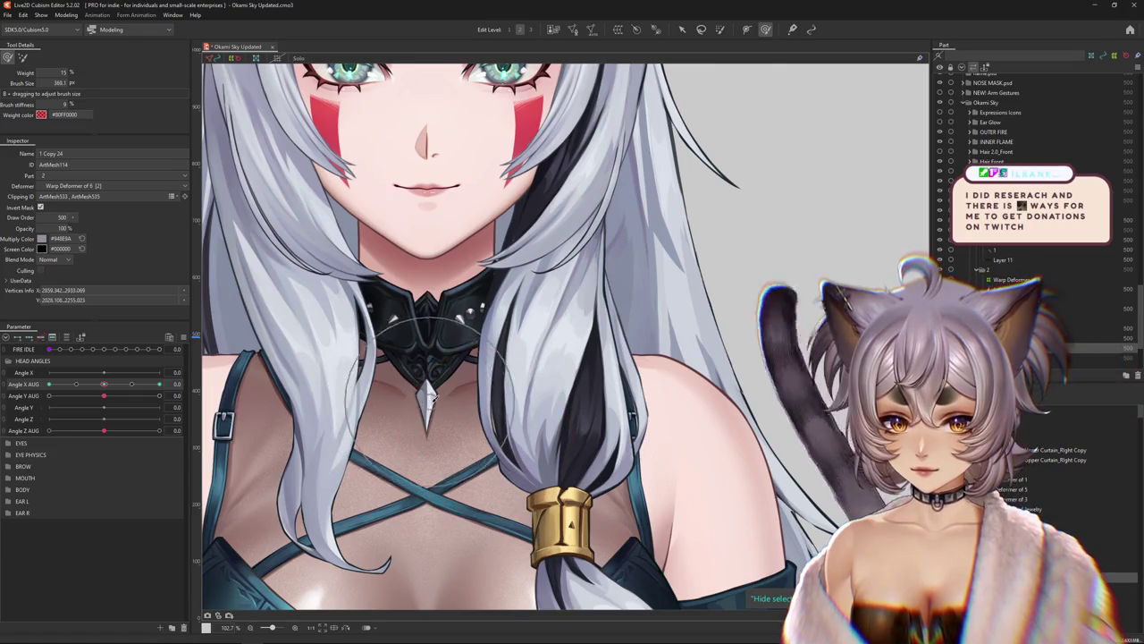
{"action": "left_click_drag", "start_coordinate": [112, 388], "coordinate": [239, 386]}
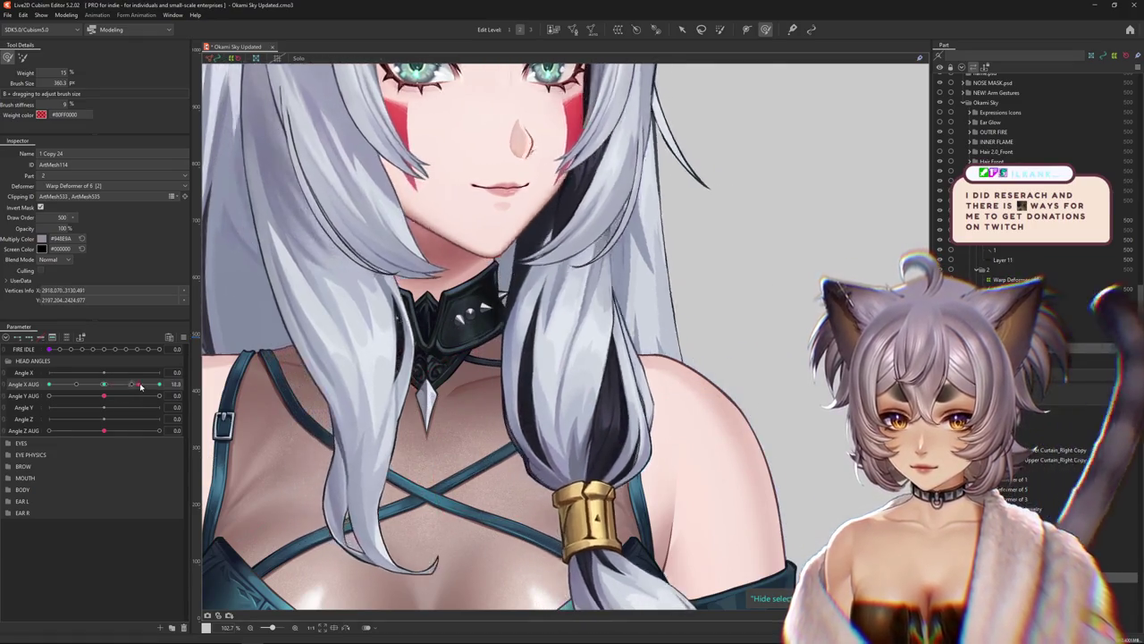
{"action": "left_click_drag", "start_coordinate": [581, 468], "coordinate": [268, 409]}
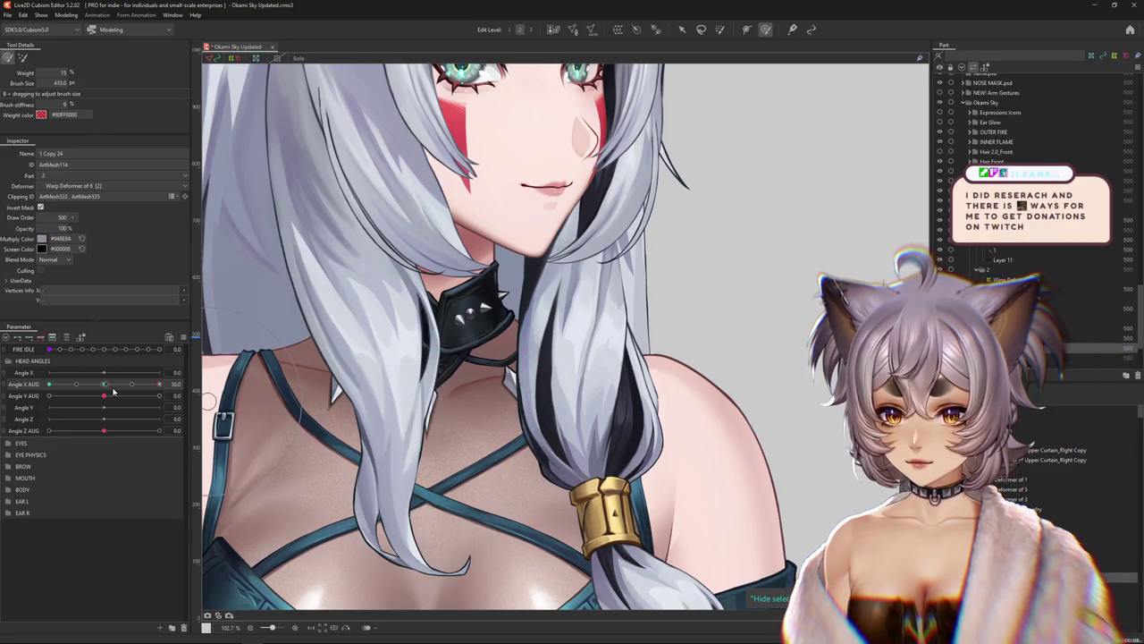
{"action": "left_click_drag", "start_coordinate": [111, 391], "coordinate": [22, 391]}
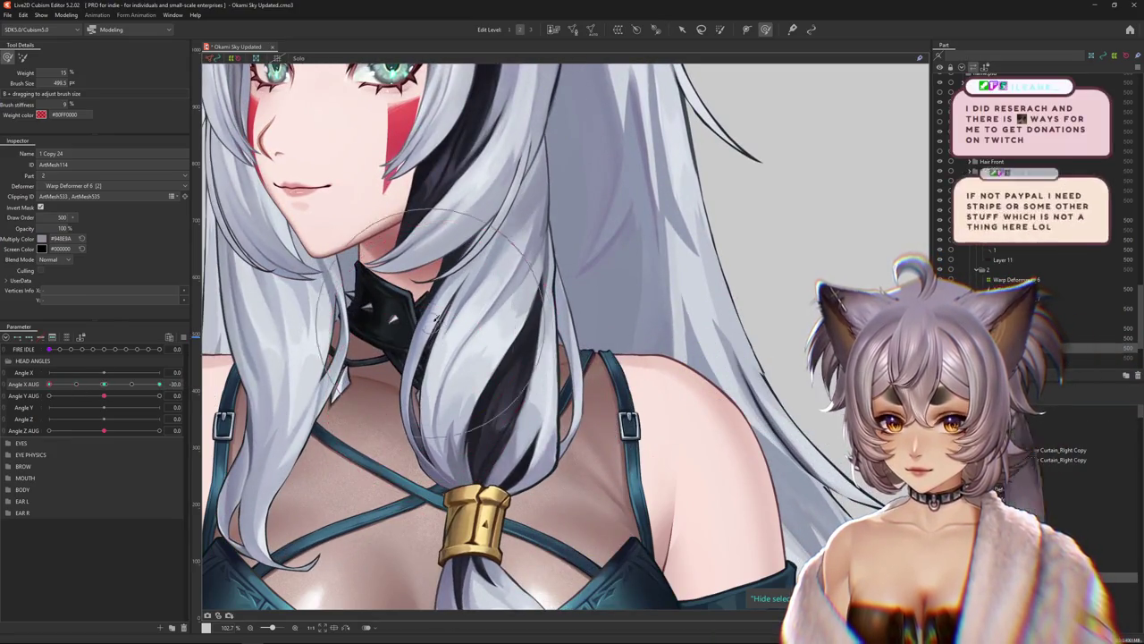
{"action": "left_click_drag", "start_coordinate": [427, 406], "coordinate": [380, 364]}
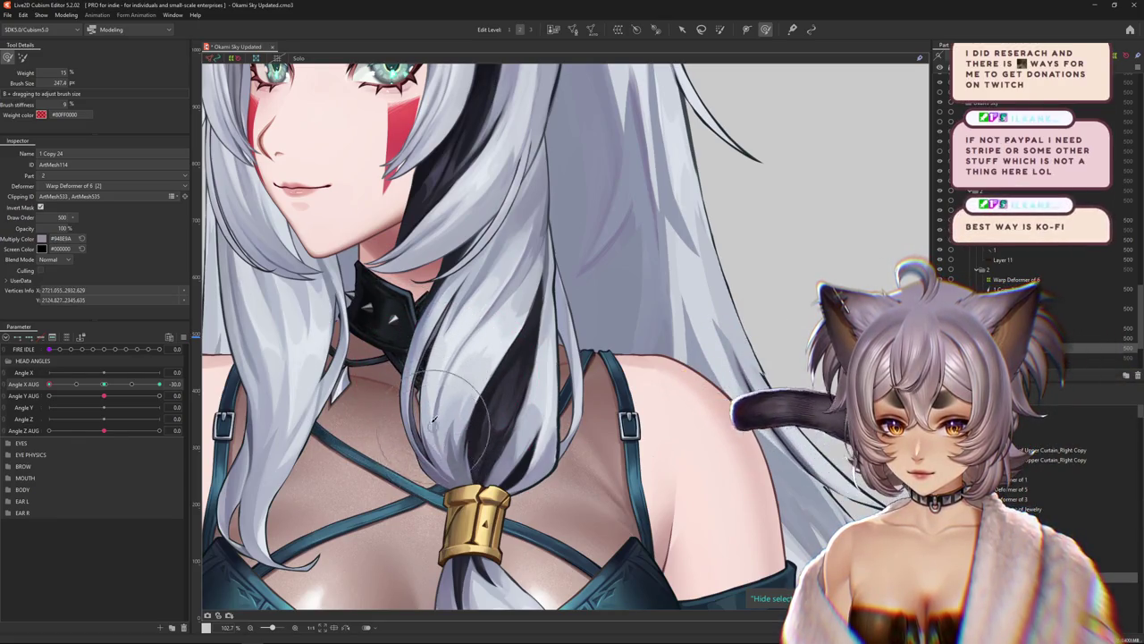
{"action": "mouse_move", "coordinate": [49, 384]}
{"action": "left_mouse_down"}
{"action": "mouse_move", "coordinate": [85, 391]}
{"action": "mouse_move", "coordinate": [49, 384]}
{"action": "left_mouse_up"}
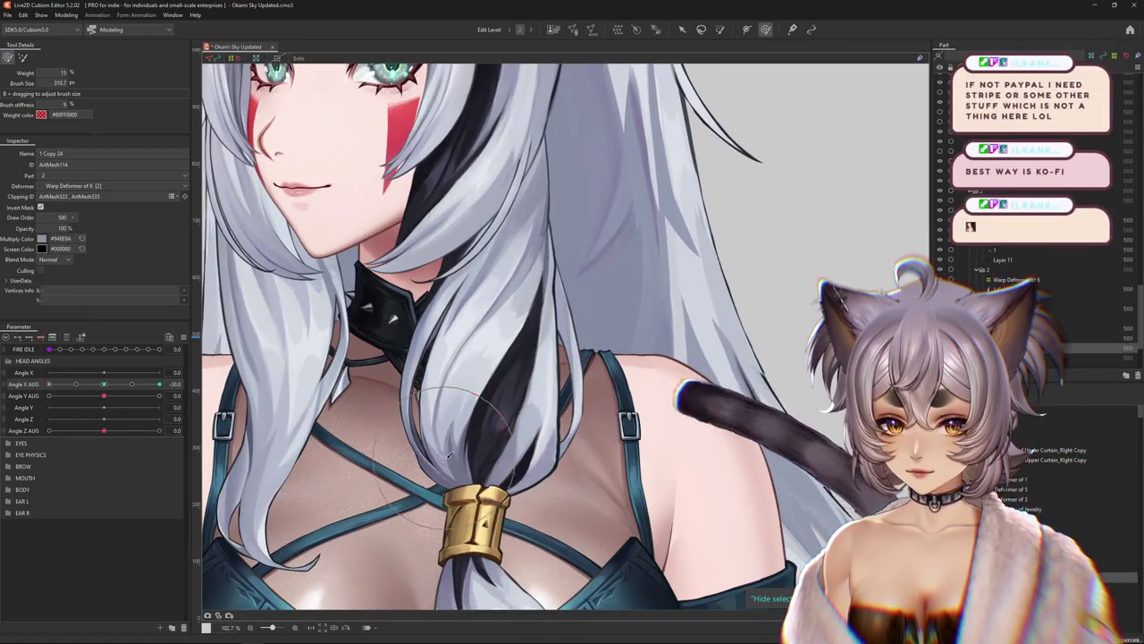
{"action": "left_click", "coordinate": [443, 400]}
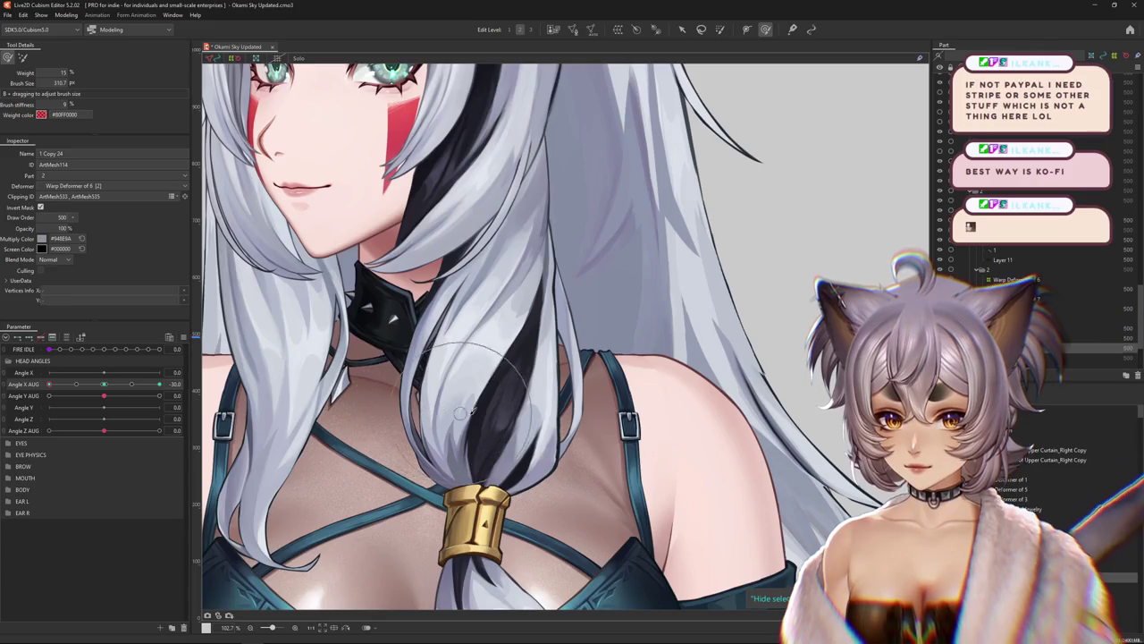
{"action": "left_click_drag", "start_coordinate": [451, 375], "coordinate": [458, 362]}
Enlarge the weight brush, turn the head to the opposite side, and reselect mesh 1 Copy 24
{"action": "scroll", "coordinate": [459, 354], "scroll_direction": "down", "scroll_amount": 3}
{"action": "scroll", "coordinate": [471, 367], "scroll_direction": "up", "scroll_amount": 2}
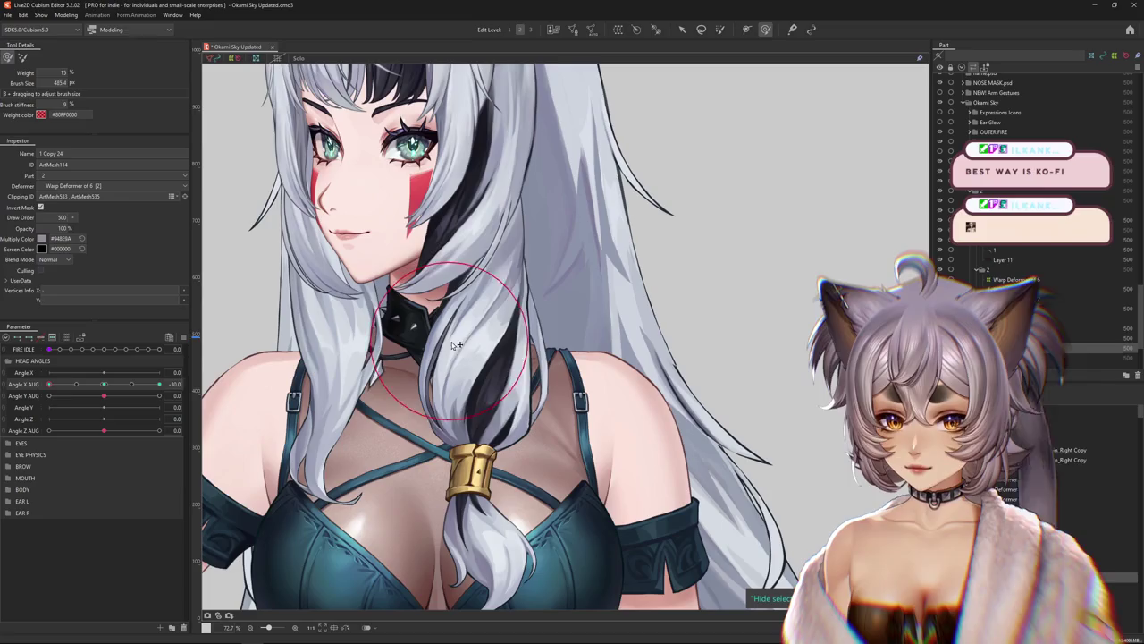
{"action": "left_click_drag", "start_coordinate": [456, 344], "coordinate": [507, 363]}
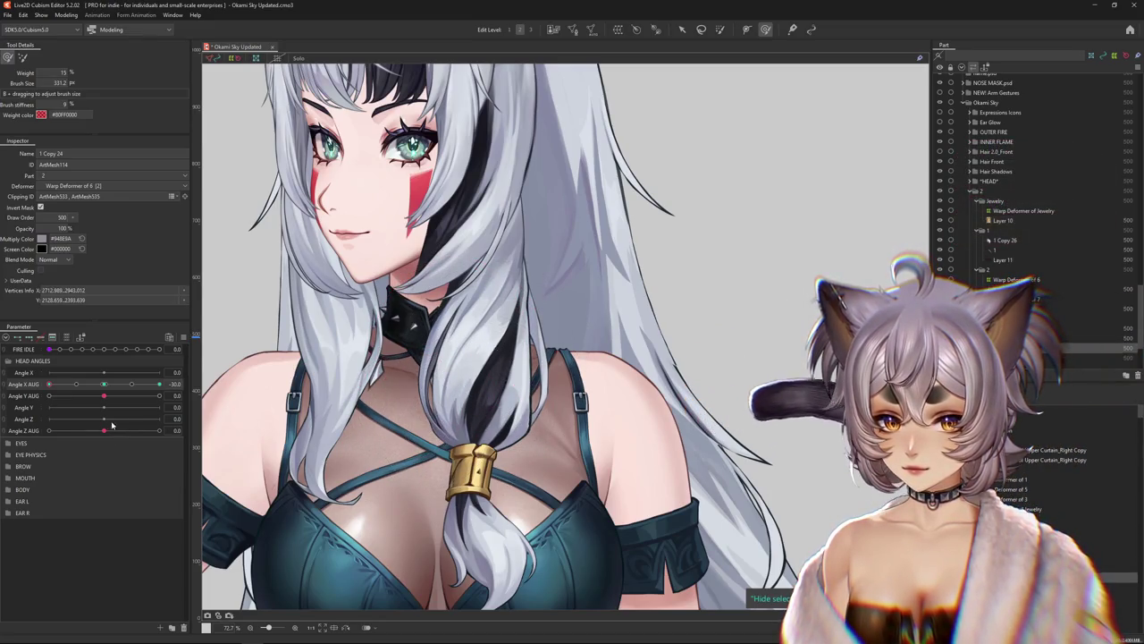
{"action": "left_click_drag", "start_coordinate": [57, 384], "coordinate": [159, 384]}
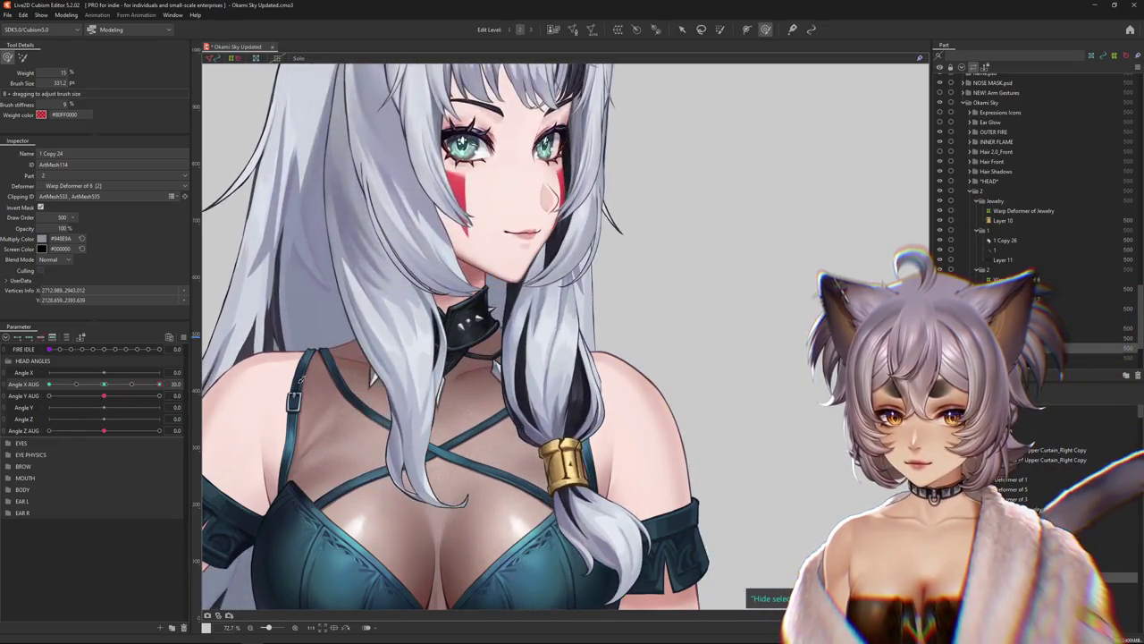
{"action": "scroll", "coordinate": [499, 364], "scroll_direction": "up", "scroll_amount": 3}
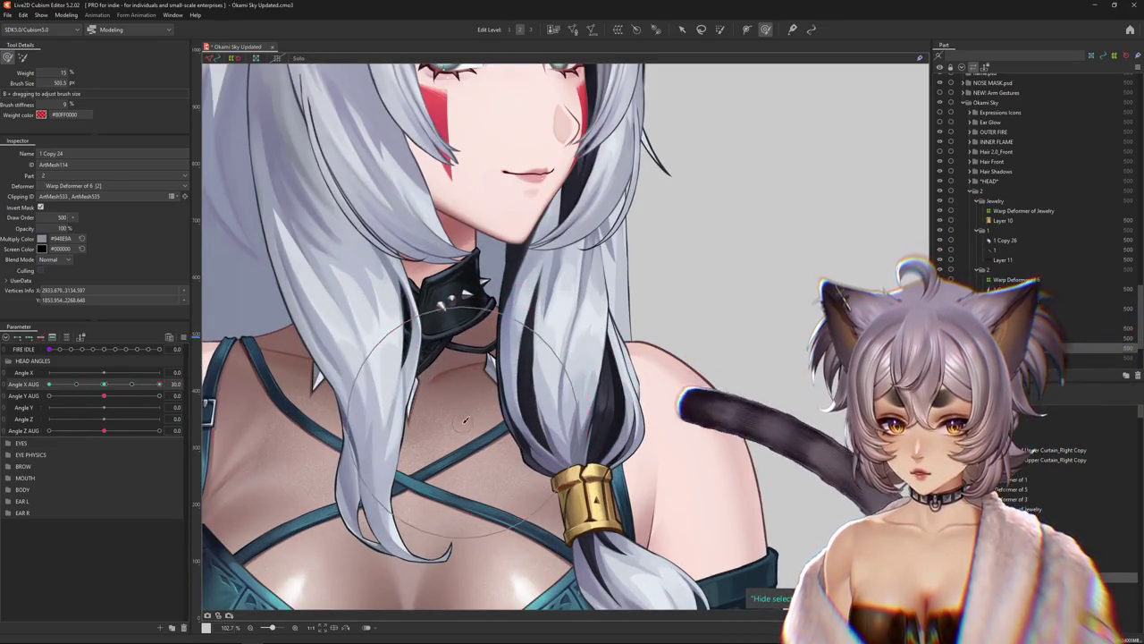
{"action": "scroll", "coordinate": [515, 367], "scroll_direction": "up", "scroll_amount": 2}
{"action": "right_click", "coordinate": [515, 366]}
{"action": "left_click", "coordinate": [554, 399]}
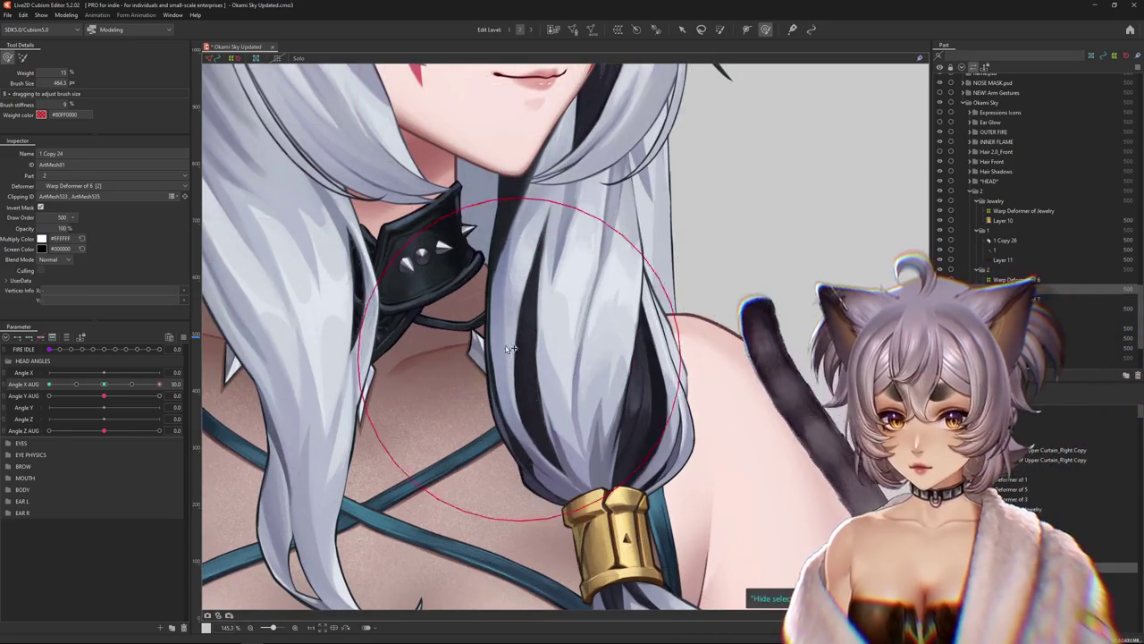
Turn the head back toward front and shrink the weight brush for fine painting
{"action": "mouse_move", "coordinate": [159, 383]}
{"action": "left_mouse_down"}
{"action": "mouse_move", "coordinate": [101, 387]}
{"action": "mouse_move", "coordinate": [159, 384]}
{"action": "left_mouse_up"}
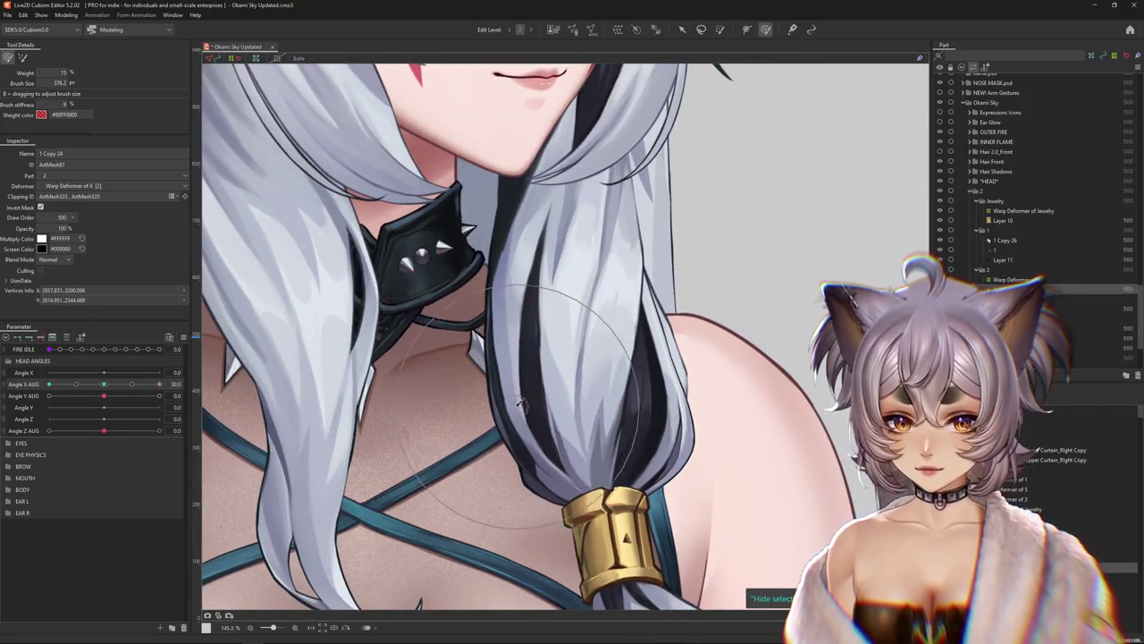
{"action": "left_click_drag", "start_coordinate": [518, 404], "coordinate": [528, 270]}
{"action": "mouse_move", "coordinate": [464, 332]}
{"action": "left_mouse_down"}
{"action": "mouse_move", "coordinate": [537, 438]}
{"action": "mouse_move", "coordinate": [542, 503]}
{"action": "mouse_move", "coordinate": [561, 401]}
{"action": "mouse_move", "coordinate": [577, 413]}
{"action": "left_mouse_up"}
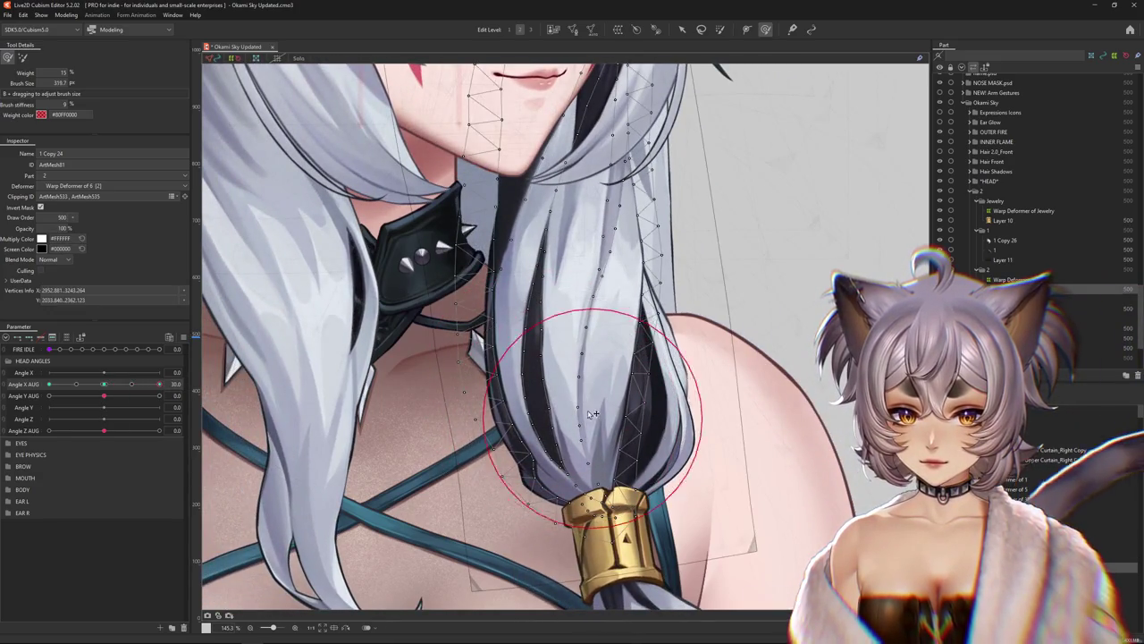
{"action": "left_click_drag", "start_coordinate": [528, 342], "coordinate": [556, 329]}
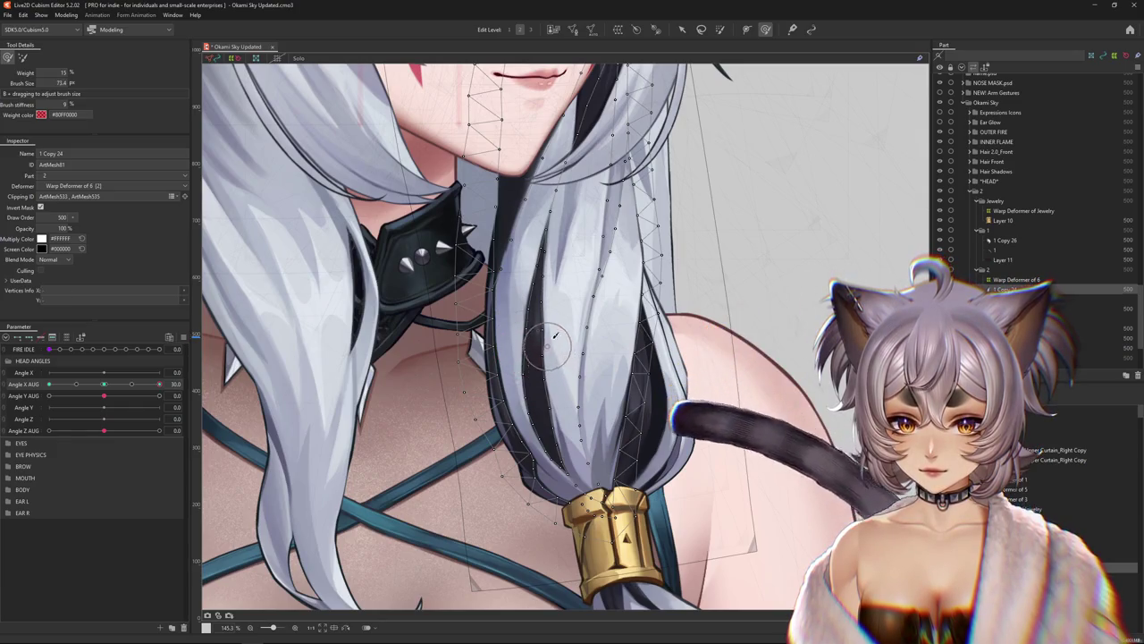
{"action": "left_click_drag", "start_coordinate": [583, 418], "coordinate": [597, 391]}
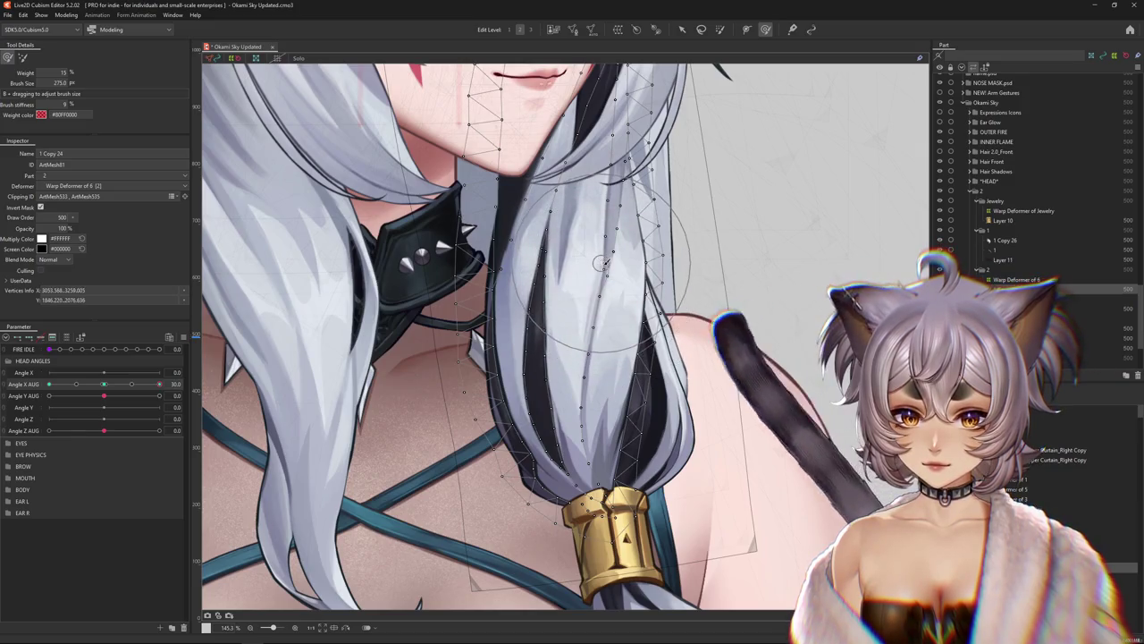
{"action": "left_click_drag", "start_coordinate": [615, 454], "coordinate": [566, 412]}
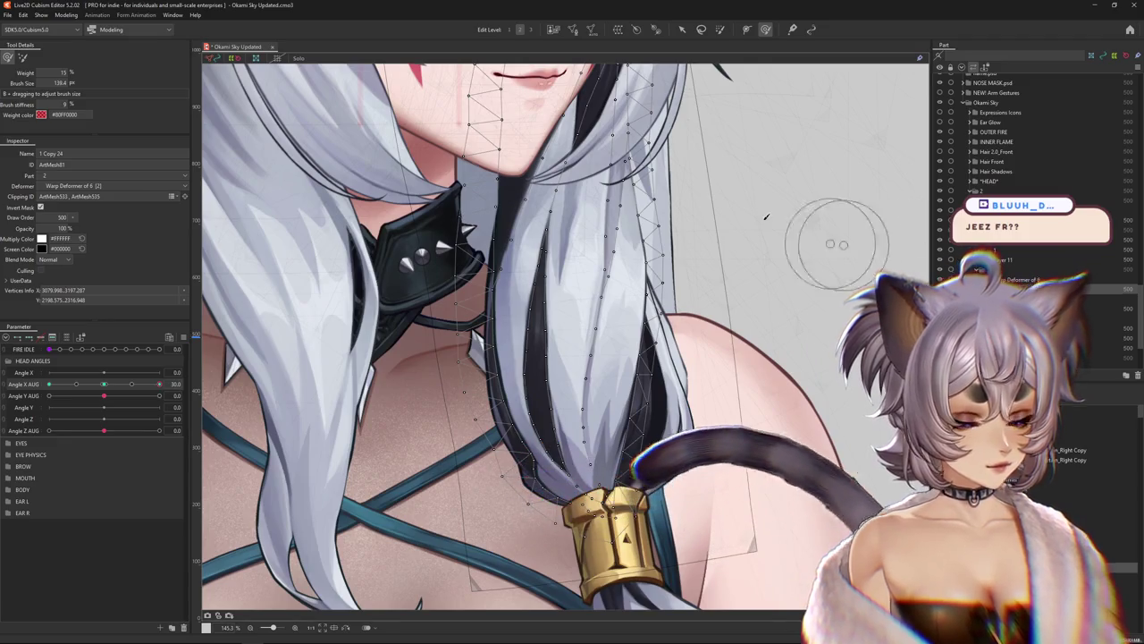
Paint weight onto the braided strand and test it with the Angle X AUG turn
{"action": "mouse_move", "coordinate": [159, 384]}
{"action": "left_mouse_down"}
{"action": "mouse_move", "coordinate": [134, 391]}
{"action": "mouse_move", "coordinate": [160, 385]}
{"action": "left_mouse_up"}
{"action": "mouse_move", "coordinate": [554, 339]}
{"action": "left_mouse_down"}
{"action": "mouse_move", "coordinate": [534, 371]}
{"action": "mouse_move", "coordinate": [541, 240]}
{"action": "left_mouse_up"}
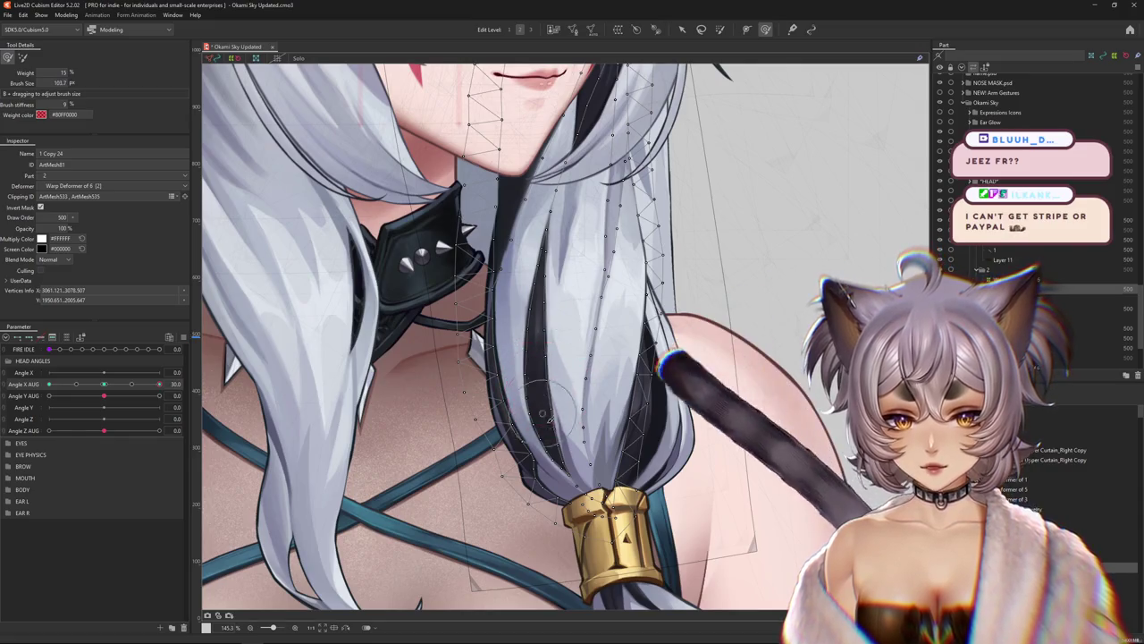
{"action": "mouse_move", "coordinate": [159, 383]}
{"action": "left_mouse_down"}
{"action": "mouse_move", "coordinate": [107, 387]}
{"action": "mouse_move", "coordinate": [160, 384]}
{"action": "left_mouse_up"}
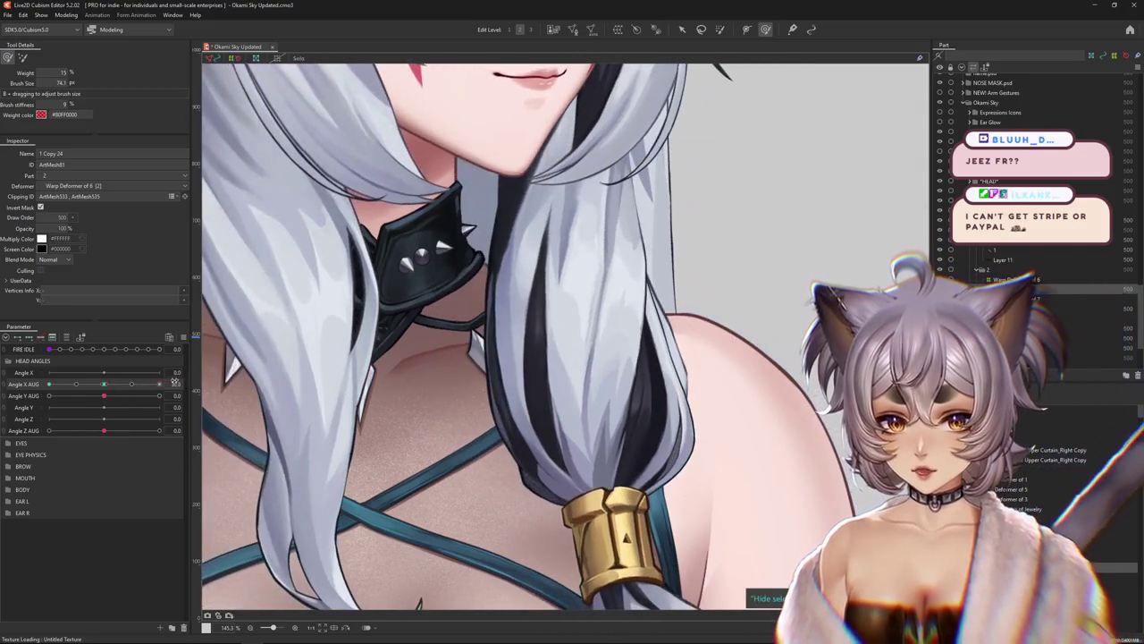
{"action": "left_click_drag", "start_coordinate": [611, 419], "coordinate": [604, 445]}
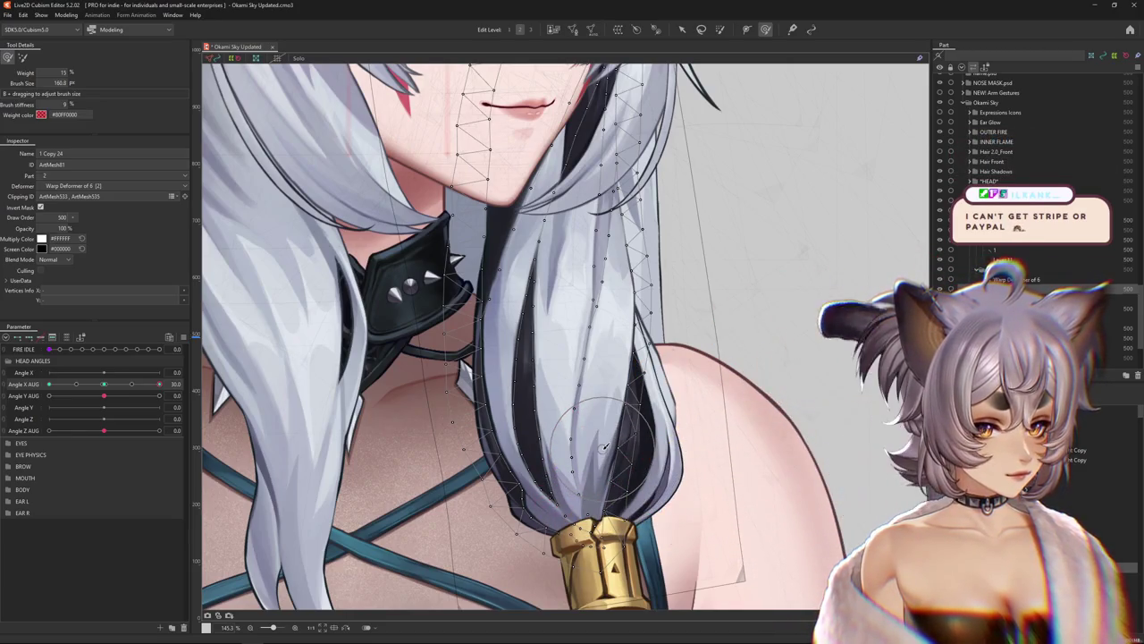
{"action": "left_click_drag", "start_coordinate": [564, 390], "coordinate": [601, 430]}
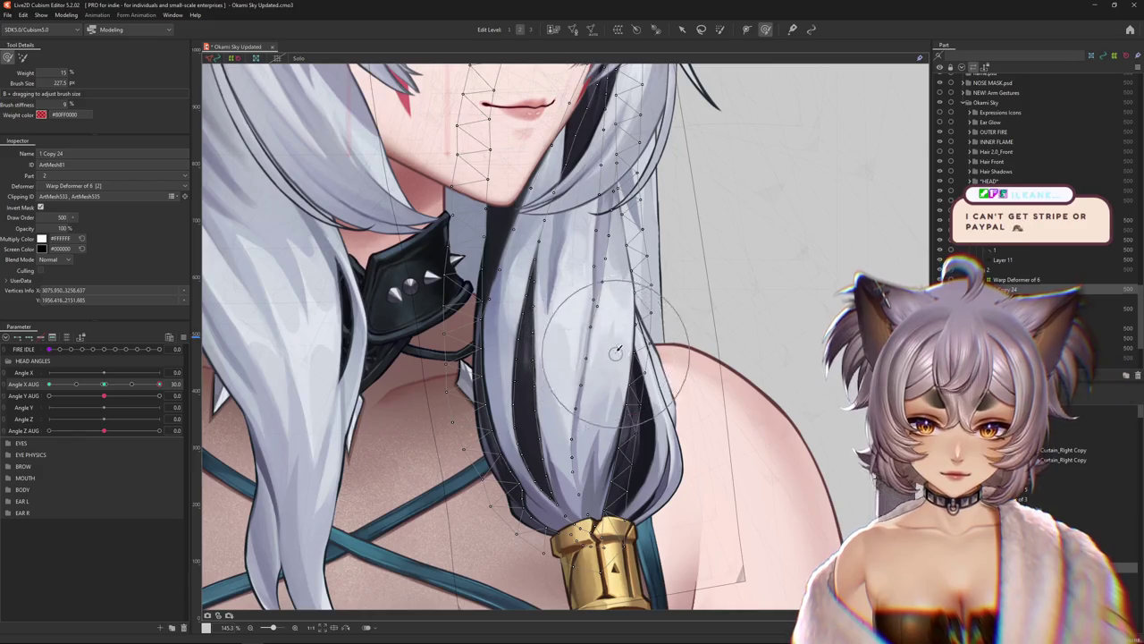
{"action": "left_click_drag", "start_coordinate": [599, 304], "coordinate": [604, 214]}
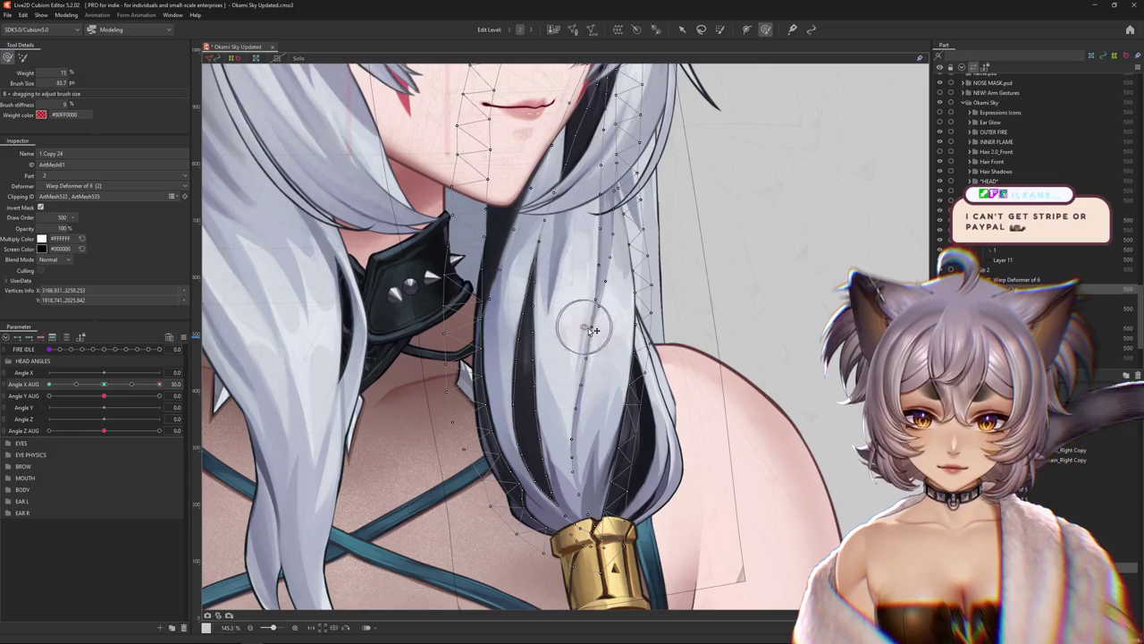
{"action": "scroll", "coordinate": [489, 462], "scroll_direction": "down", "scroll_amount": 3}
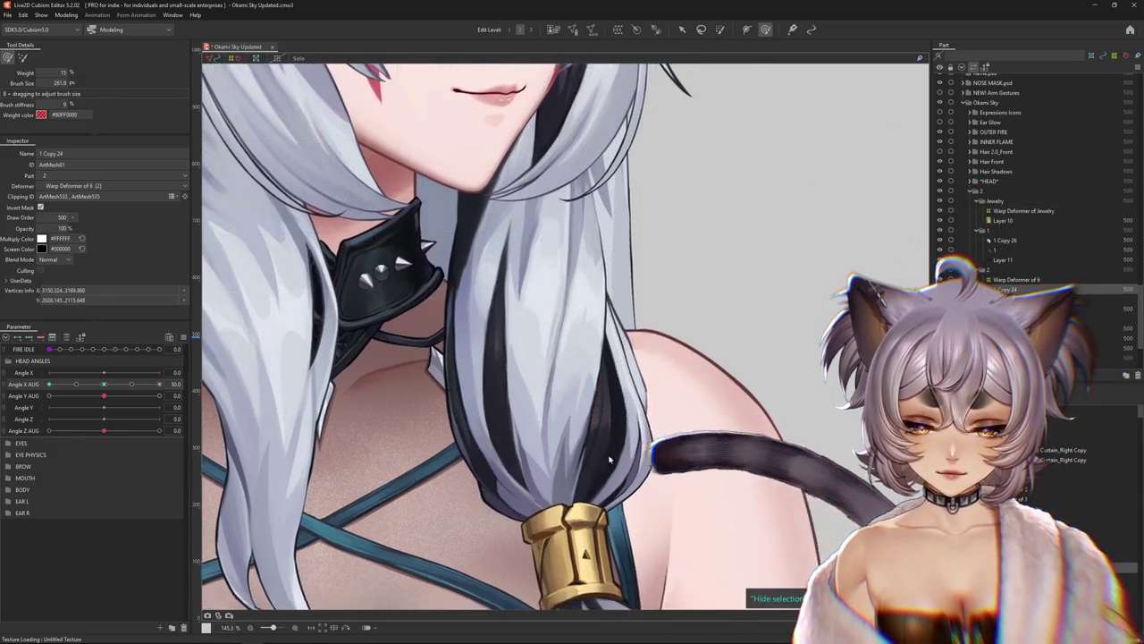
{"action": "scroll", "coordinate": [489, 463], "scroll_direction": "down", "scroll_amount": 2}
{"action": "left_click_drag", "start_coordinate": [131, 384], "coordinate": [201, 384]}
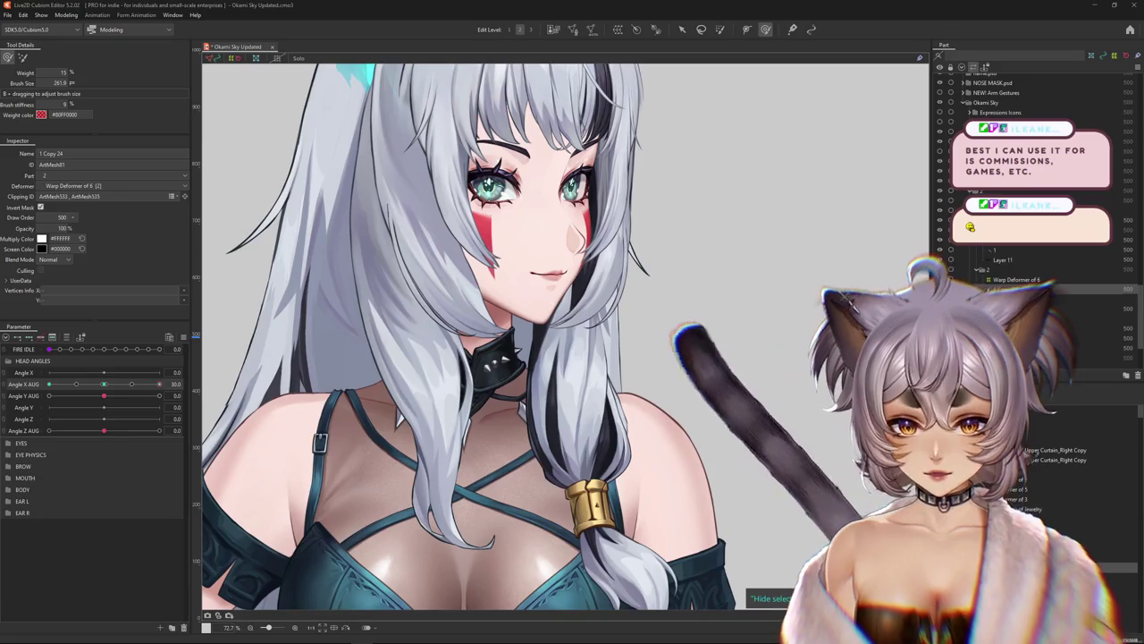
Swing Angle X AUG left then fully right, zoom into the hair, and dim all other parts
{"action": "scroll", "coordinate": [492, 331], "scroll_direction": "down", "scroll_amount": 3}
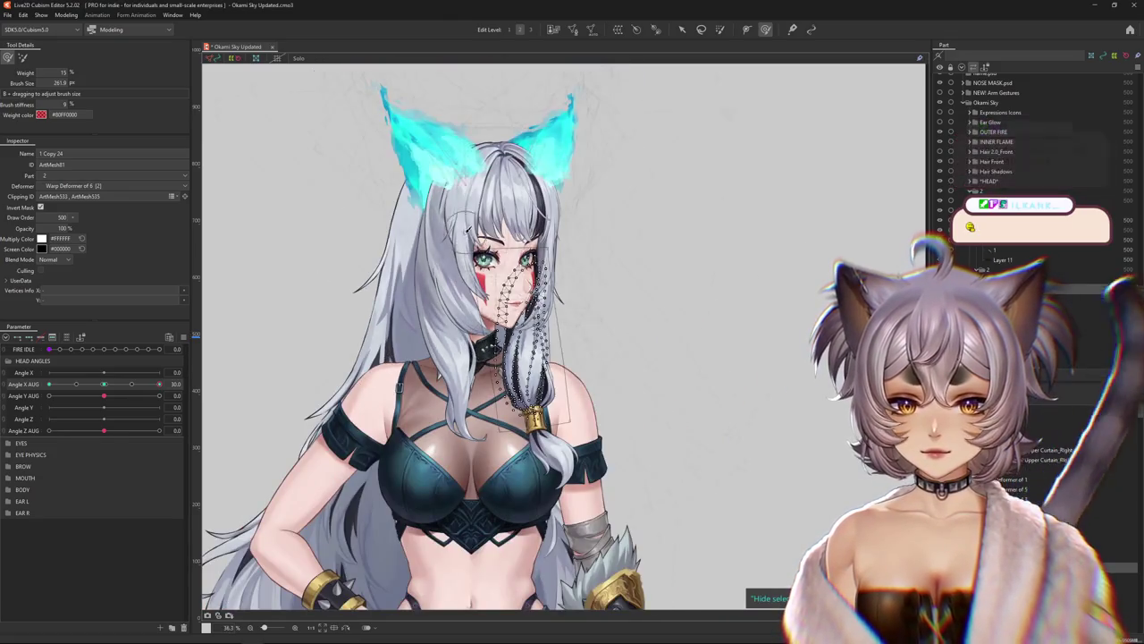
{"action": "scroll", "coordinate": [491, 286], "scroll_direction": "up", "scroll_amount": 3}
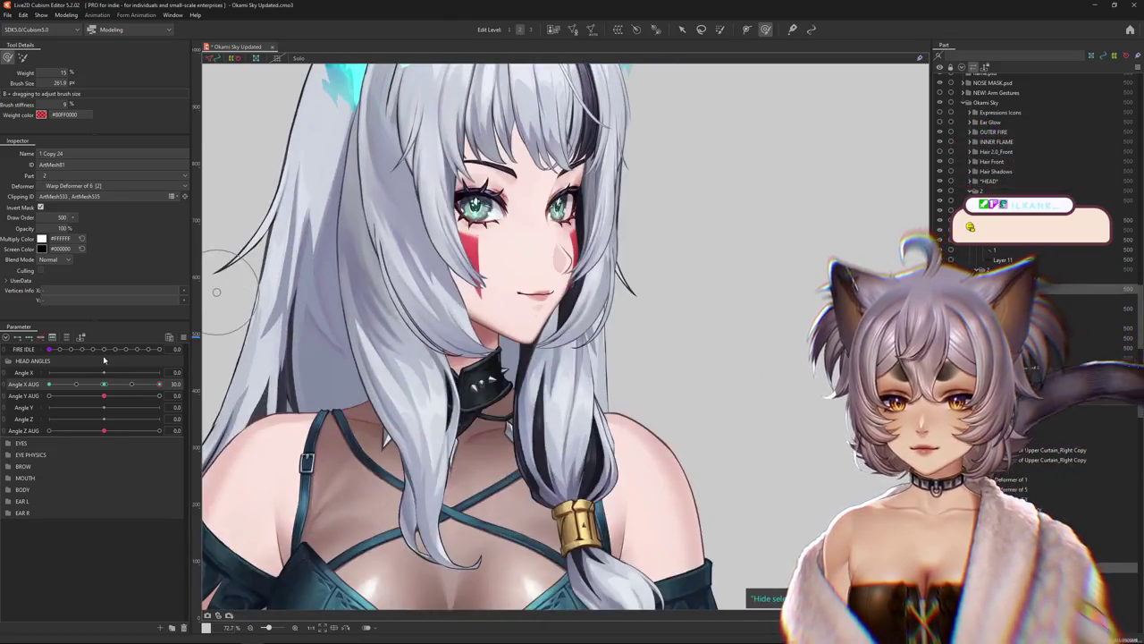
{"action": "mouse_move", "coordinate": [104, 384]}
{"action": "left_mouse_down"}
{"action": "mouse_move", "coordinate": [161, 383]}
{"action": "mouse_move", "coordinate": [49, 384]}
{"action": "left_mouse_up"}
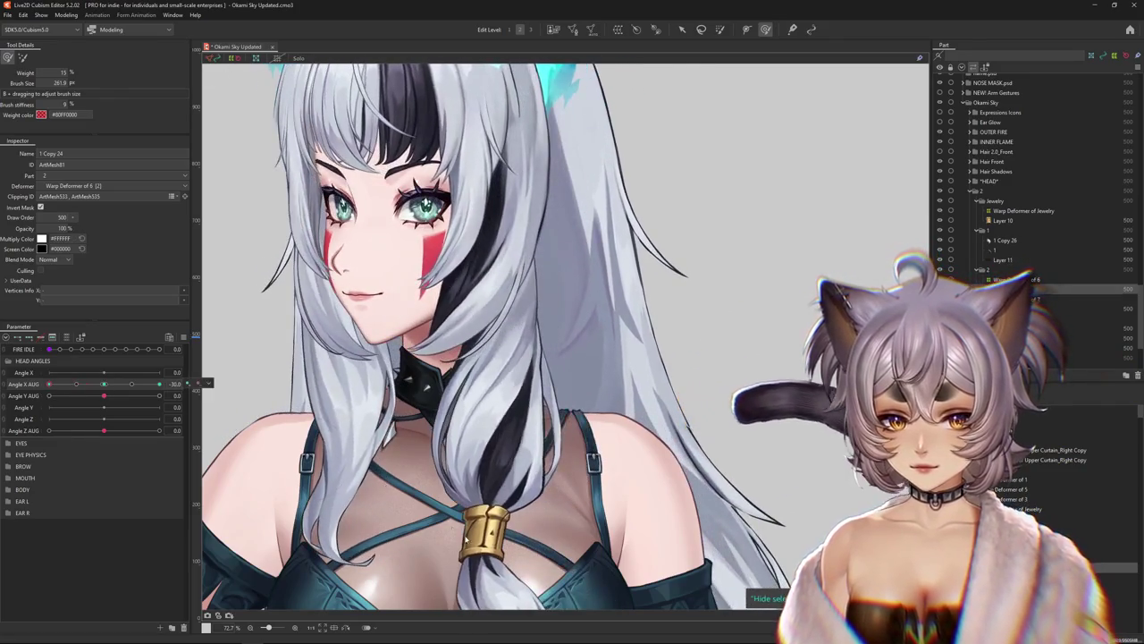
{"action": "scroll", "coordinate": [514, 507], "scroll_direction": "up", "scroll_amount": 3}
{"action": "left_click_drag", "start_coordinate": [514, 508], "coordinate": [474, 494]}
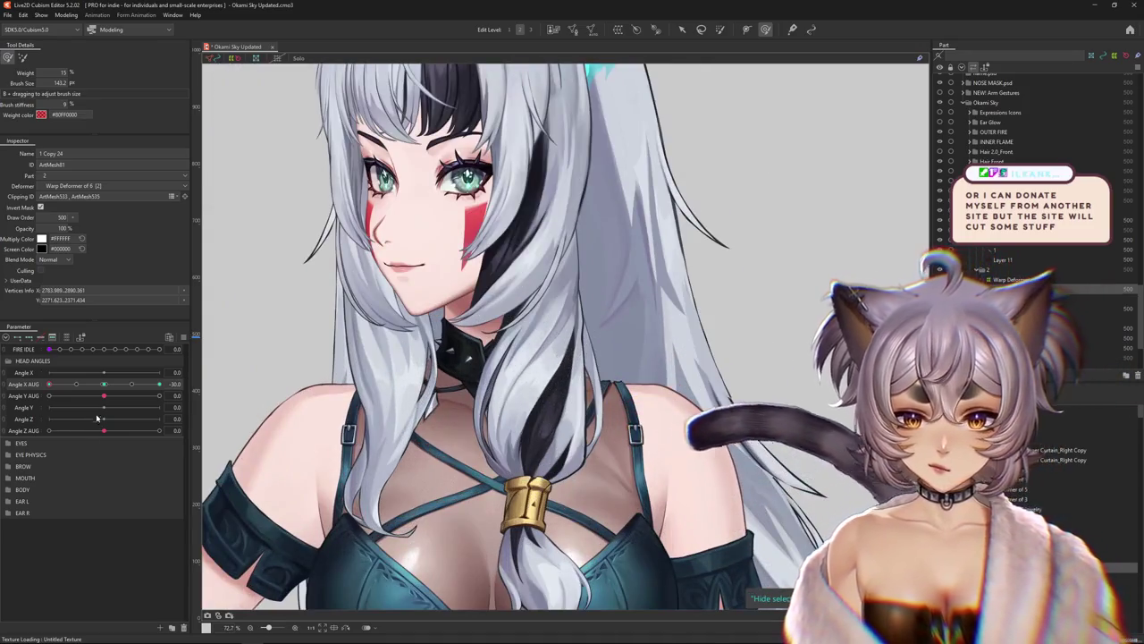
{"action": "mouse_move", "coordinate": [50, 384]}
{"action": "left_mouse_down"}
{"action": "mouse_move", "coordinate": [139, 386]}
{"action": "mouse_move", "coordinate": [235, 366]}
{"action": "left_mouse_up"}
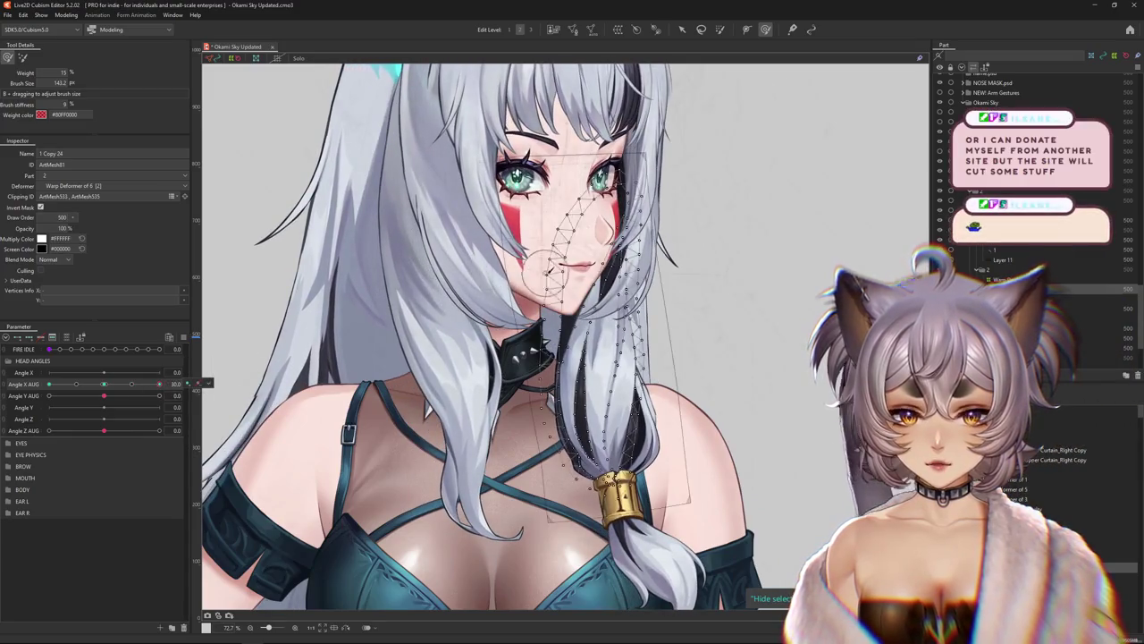
{"action": "scroll", "coordinate": [547, 273], "scroll_direction": "up", "scroll_amount": 2}
{"action": "scroll", "coordinate": [547, 272], "scroll_direction": "up", "scroll_amount": 1}
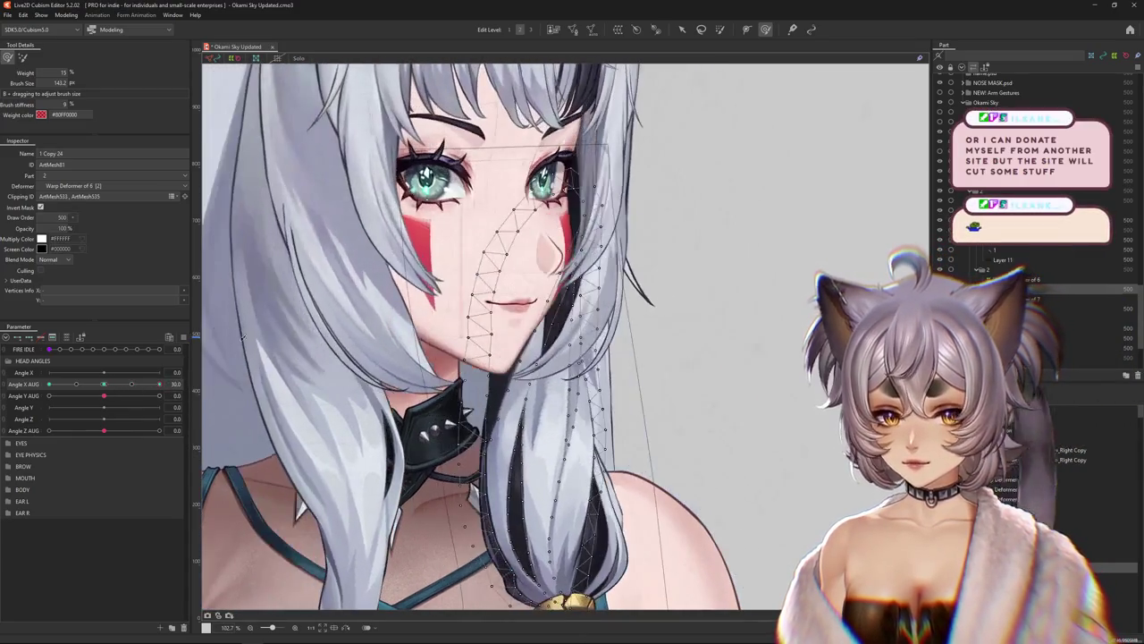
{"action": "left_click", "coordinate": [255, 58]}
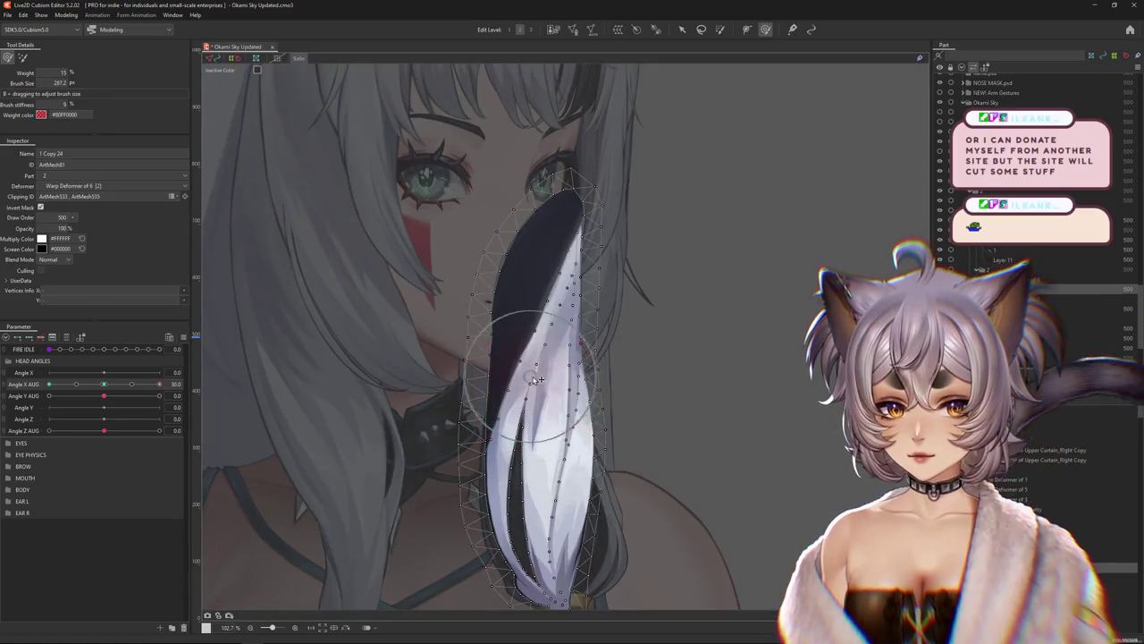
{"action": "left_click_drag", "start_coordinate": [539, 360], "coordinate": [554, 315]}
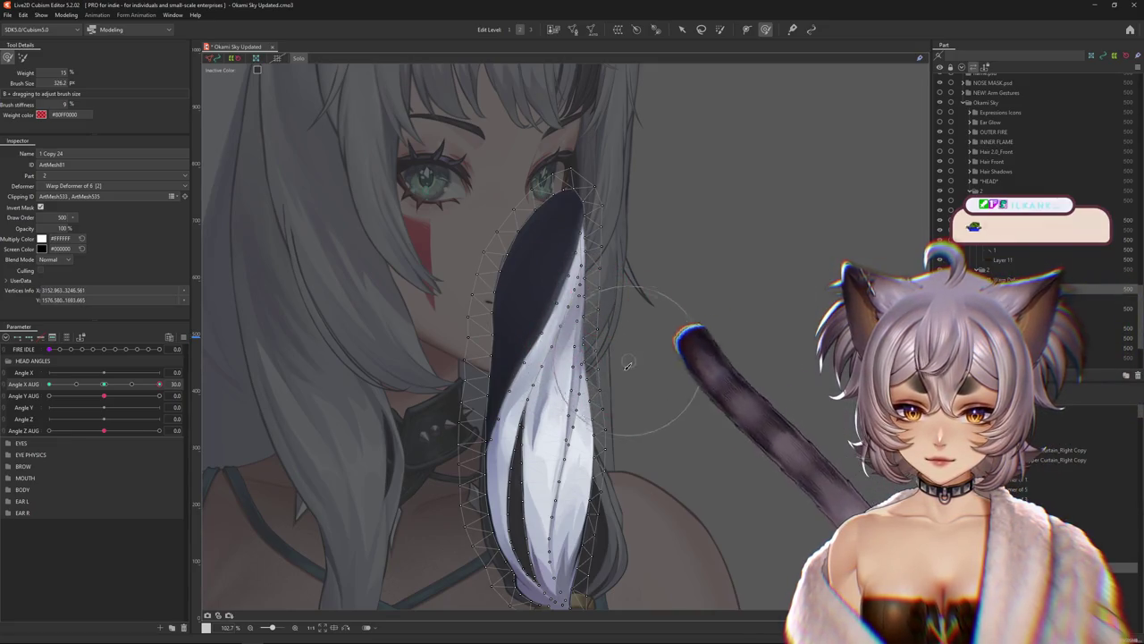
{"action": "mouse_move", "coordinate": [159, 383]}
{"action": "left_mouse_down"}
{"action": "mouse_move", "coordinate": [122, 383]}
{"action": "mouse_move", "coordinate": [190, 391]}
{"action": "left_mouse_up"}
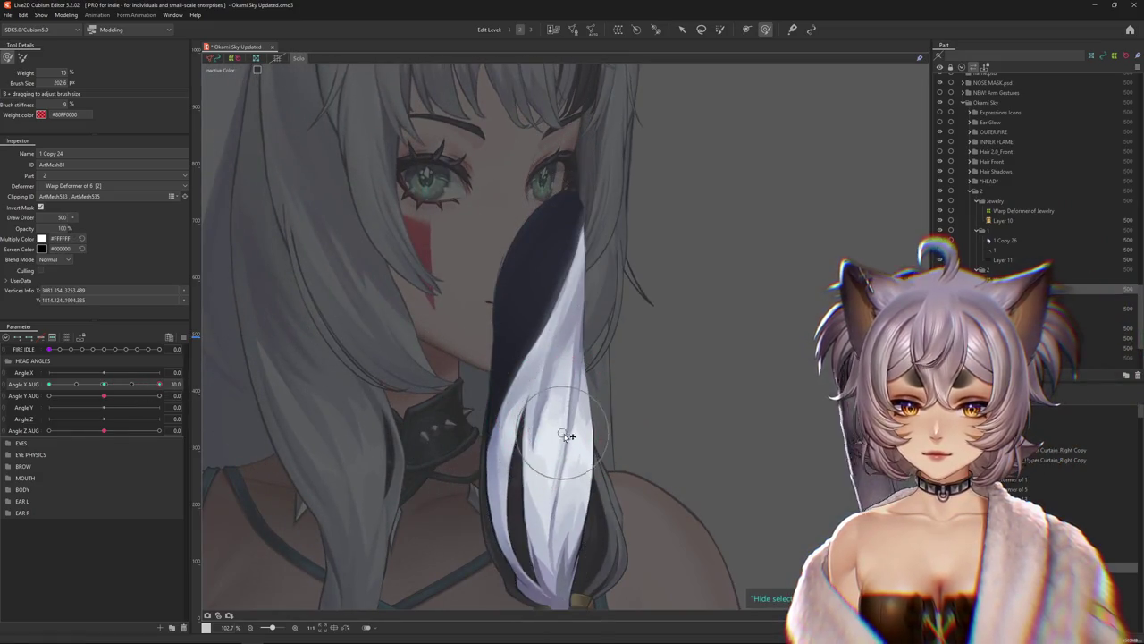
{"action": "left_click_drag", "start_coordinate": [564, 527], "coordinate": [600, 435]}
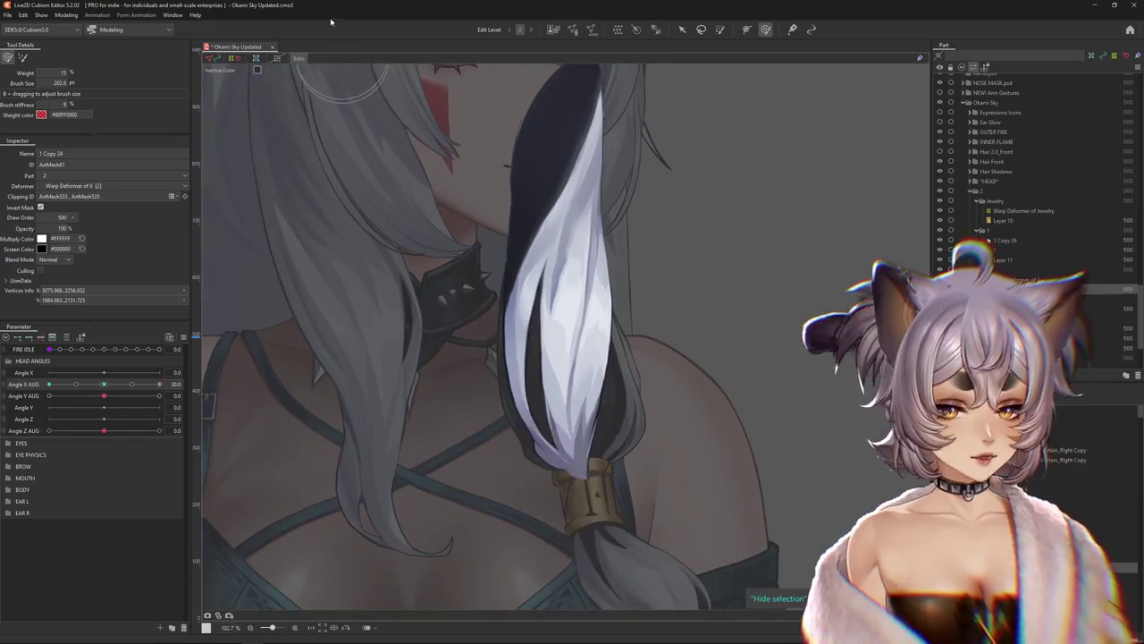
{"action": "left_click", "coordinate": [298, 58]}
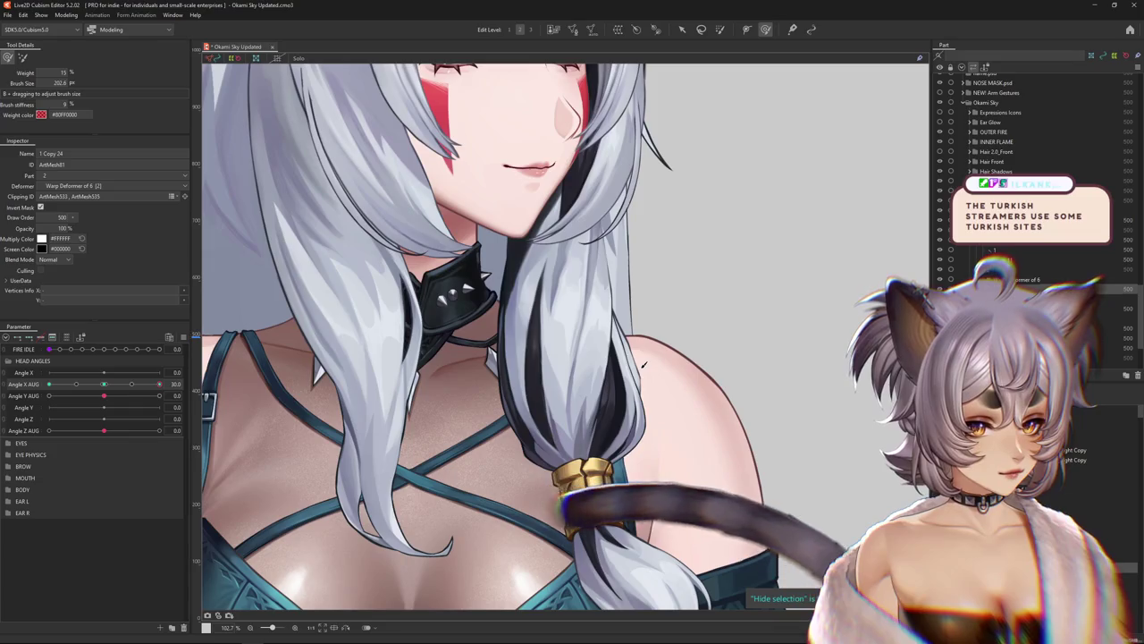
{"action": "right_click", "coordinate": [614, 405]}
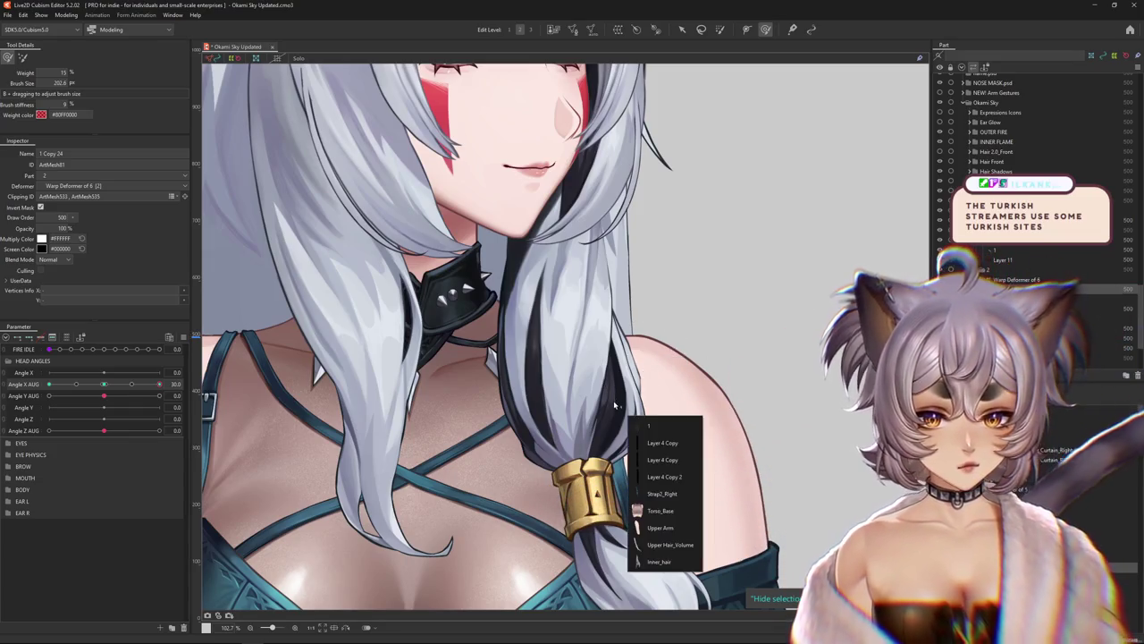
Select the ponytail hair mesh and turn the head fully right on Angle X AUG
{"action": "left_click", "coordinate": [662, 442]}
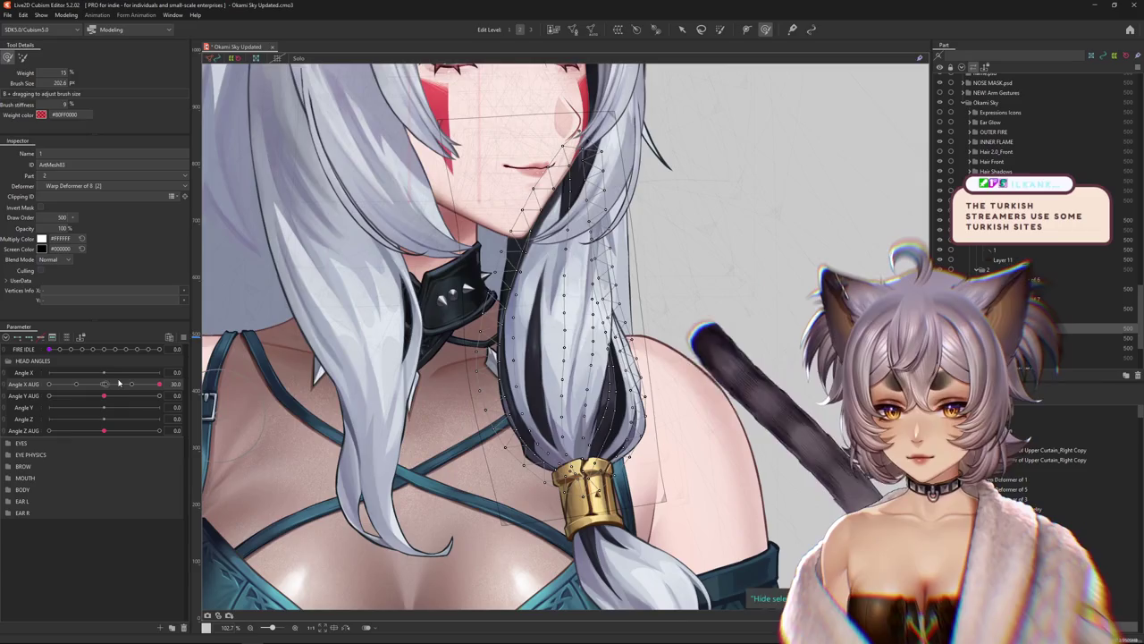
{"action": "left_click", "coordinate": [106, 385]}
{"action": "left_click_drag", "start_coordinate": [106, 386], "coordinate": [187, 383]}
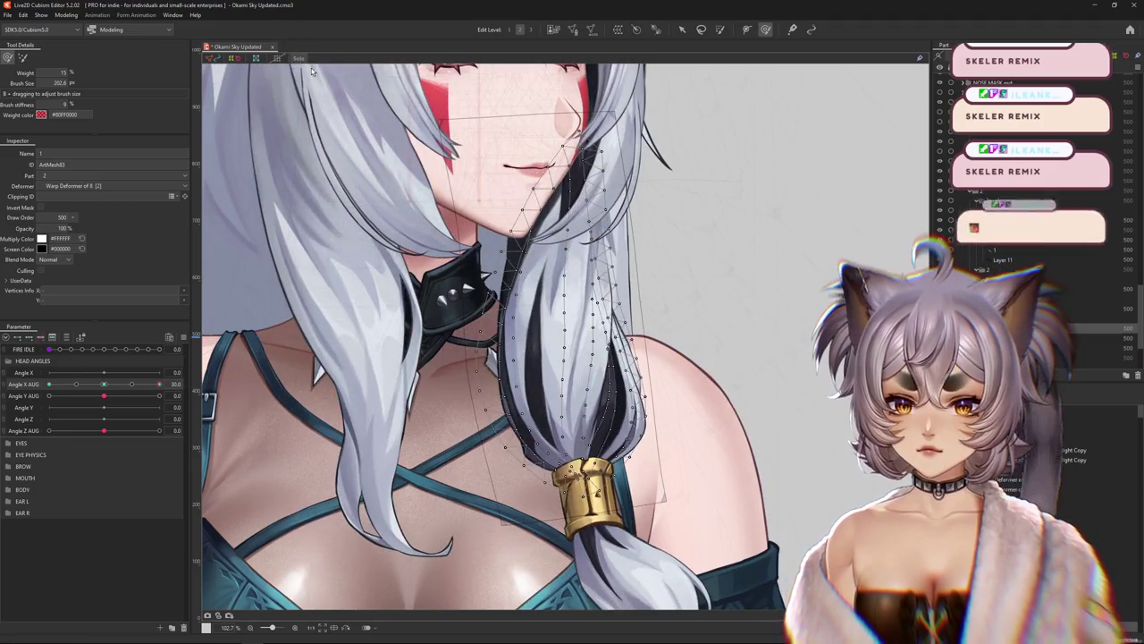
{"action": "scroll", "coordinate": [550, 391], "scroll_direction": "up", "scroll_amount": 3}
{"action": "left_click_drag", "start_coordinate": [159, 385], "coordinate": [164, 386]}
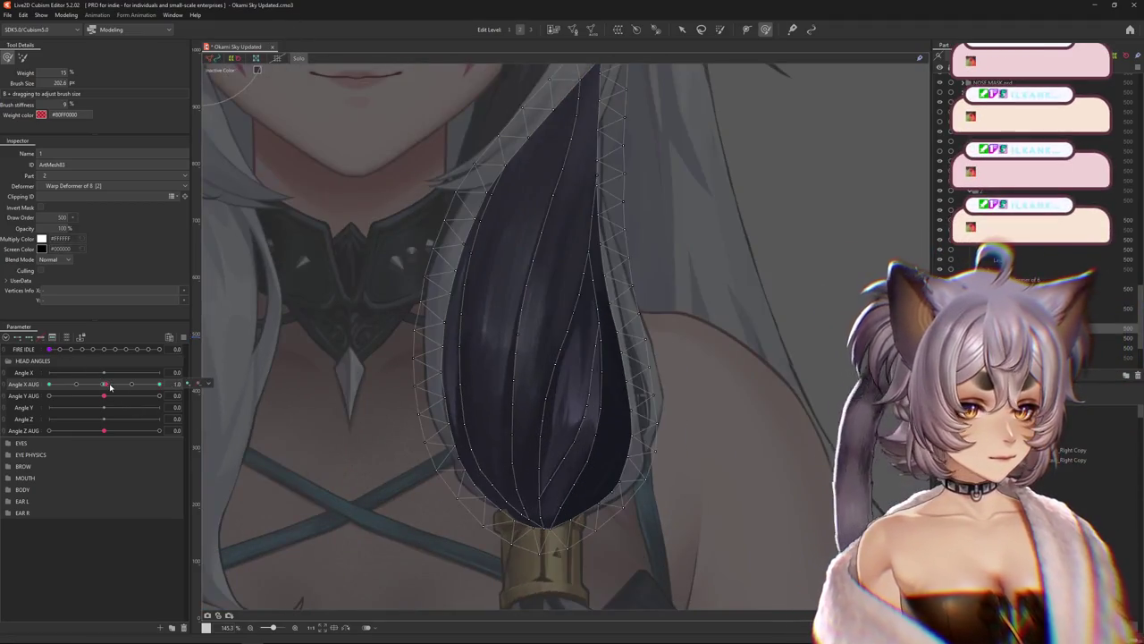
Paint weights onto the ponytail vertices and its right edge, resizing the brush as needed
{"action": "left_click_drag", "start_coordinate": [536, 401], "coordinate": [549, 401]}
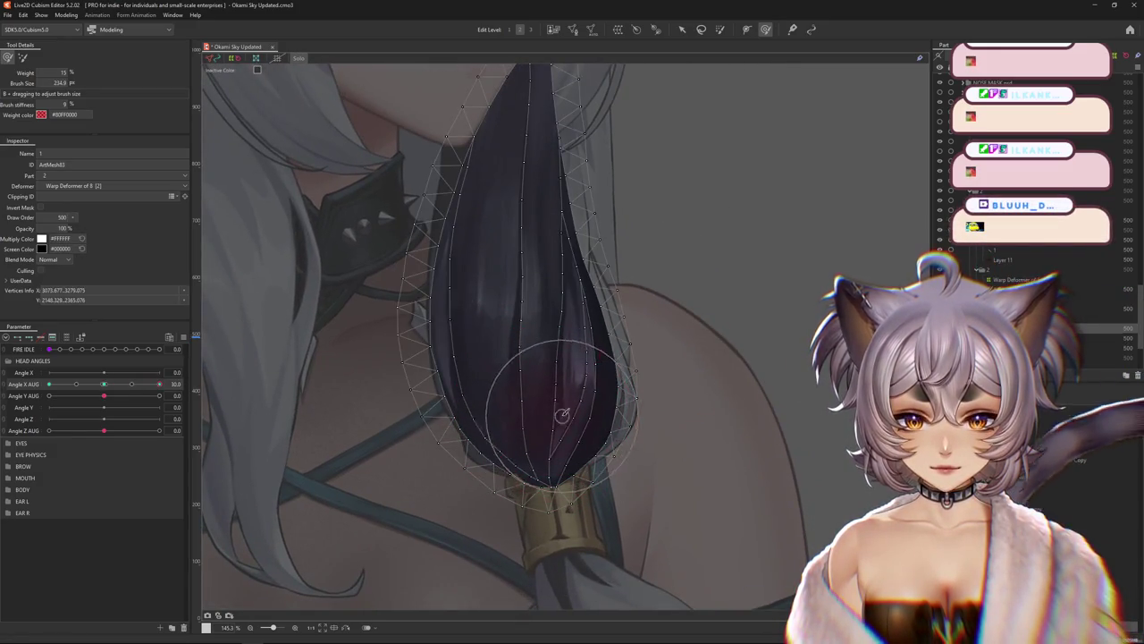
{"action": "left_click_drag", "start_coordinate": [554, 345], "coordinate": [545, 262]}
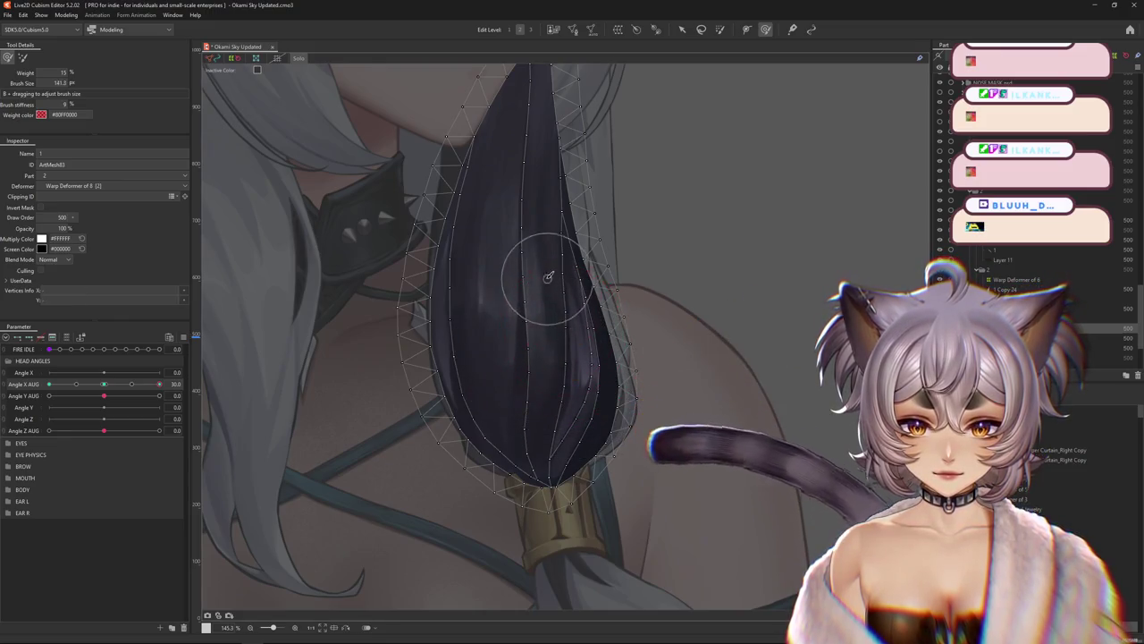
{"action": "left_click_drag", "start_coordinate": [561, 343], "coordinate": [570, 387]}
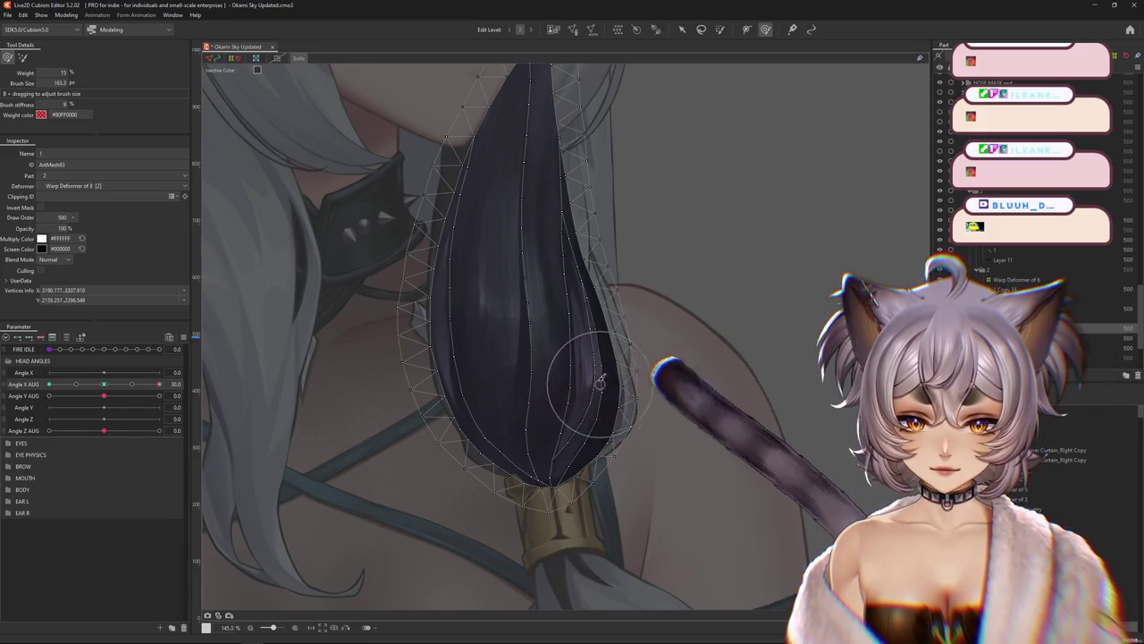
{"action": "mouse_move", "coordinate": [557, 357]}
{"action": "left_mouse_down"}
{"action": "mouse_move", "coordinate": [523, 462]}
{"action": "mouse_move", "coordinate": [536, 435]}
{"action": "left_mouse_up"}
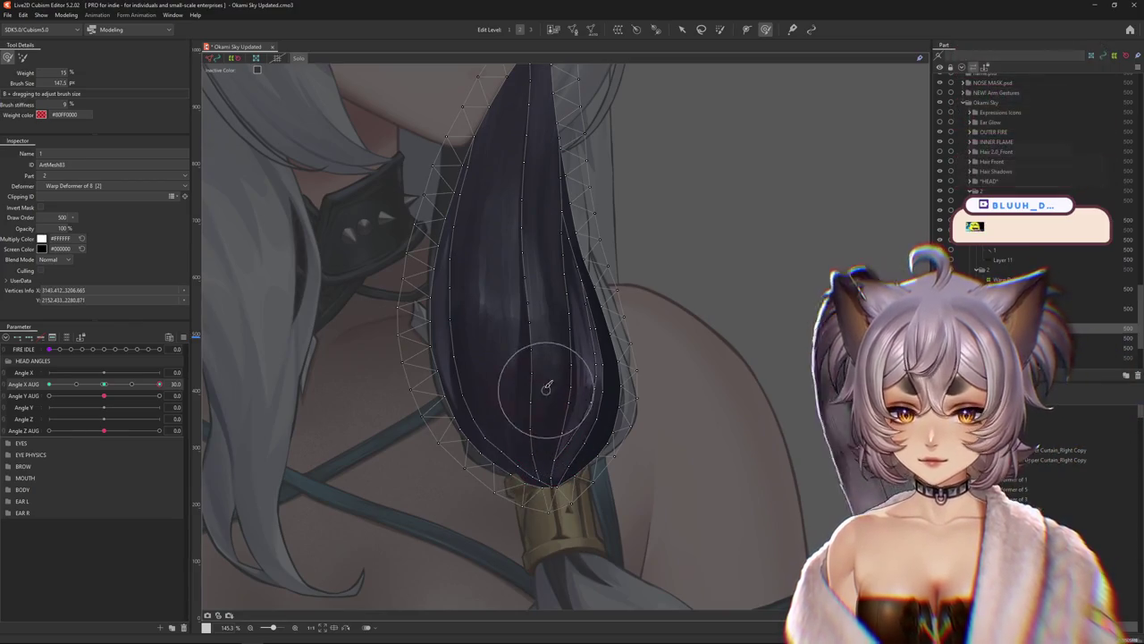
{"action": "left_click_drag", "start_coordinate": [160, 383], "coordinate": [168, 394]}
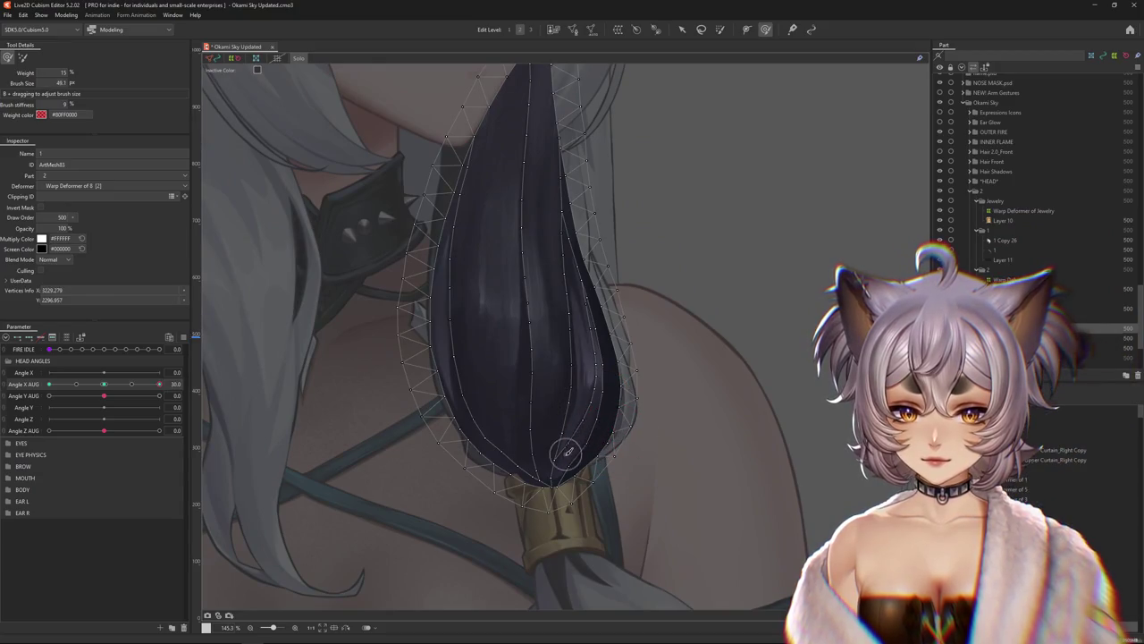
{"action": "left_click_drag", "start_coordinate": [597, 445], "coordinate": [628, 392]}
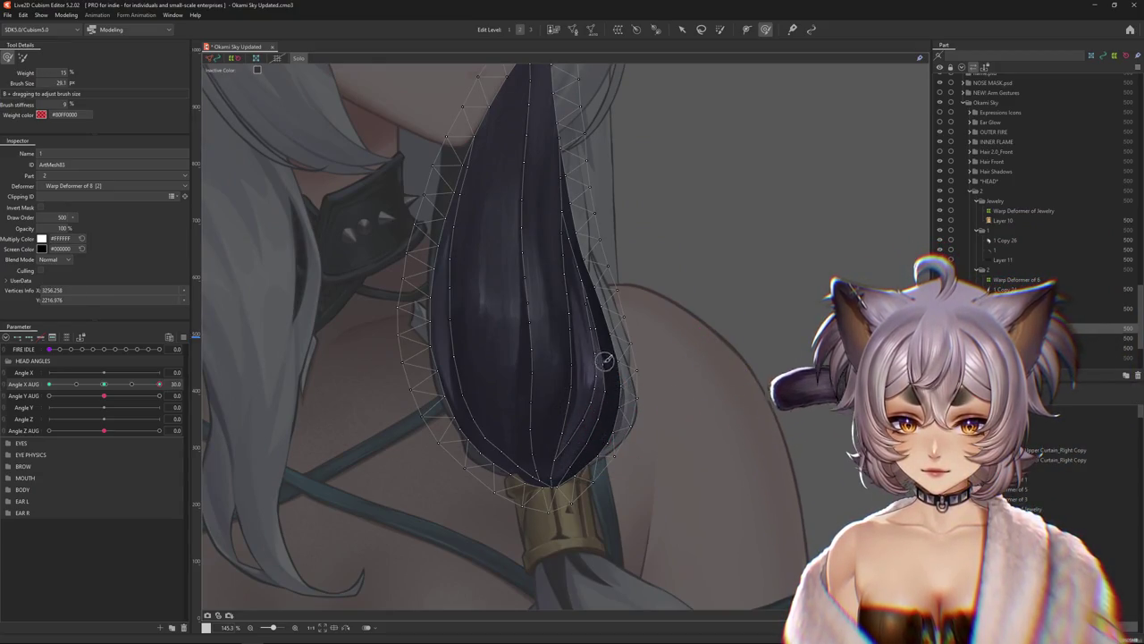
{"action": "mouse_move", "coordinate": [602, 342]}
{"action": "left_mouse_down"}
{"action": "mouse_move", "coordinate": [625, 320]}
{"action": "mouse_move", "coordinate": [592, 376]}
{"action": "mouse_move", "coordinate": [572, 343]}
{"action": "left_mouse_up"}
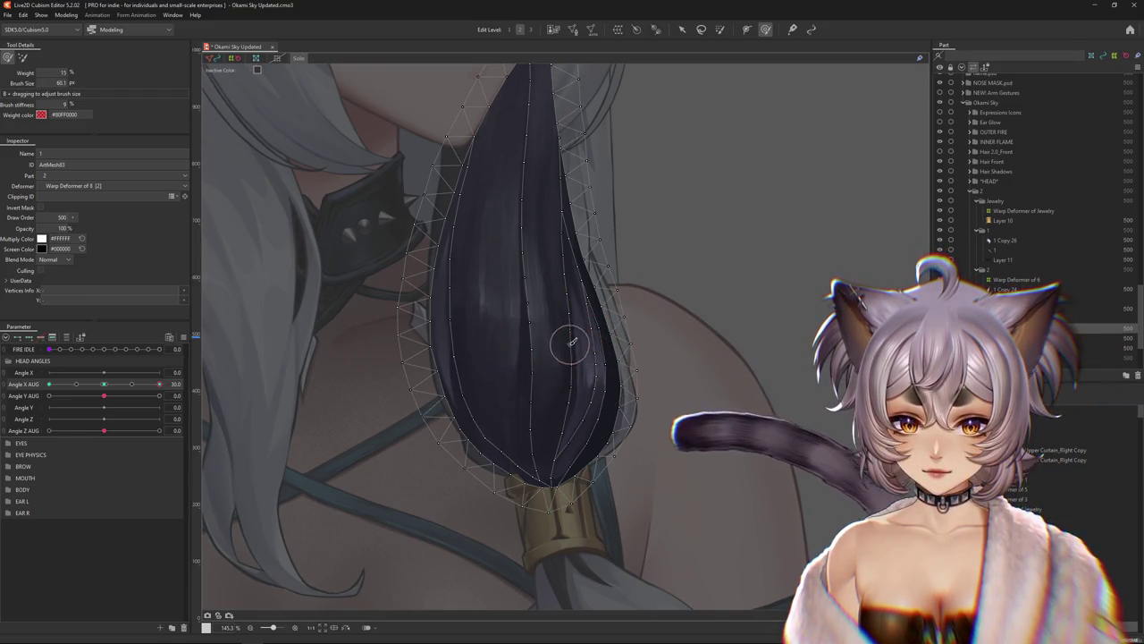
With the head turned fully left, paint weights down the ponytail and its lower left side
{"action": "left_click_drag", "start_coordinate": [159, 384], "coordinate": [49, 383]}
{"action": "left_click_drag", "start_coordinate": [438, 252], "coordinate": [421, 255]}
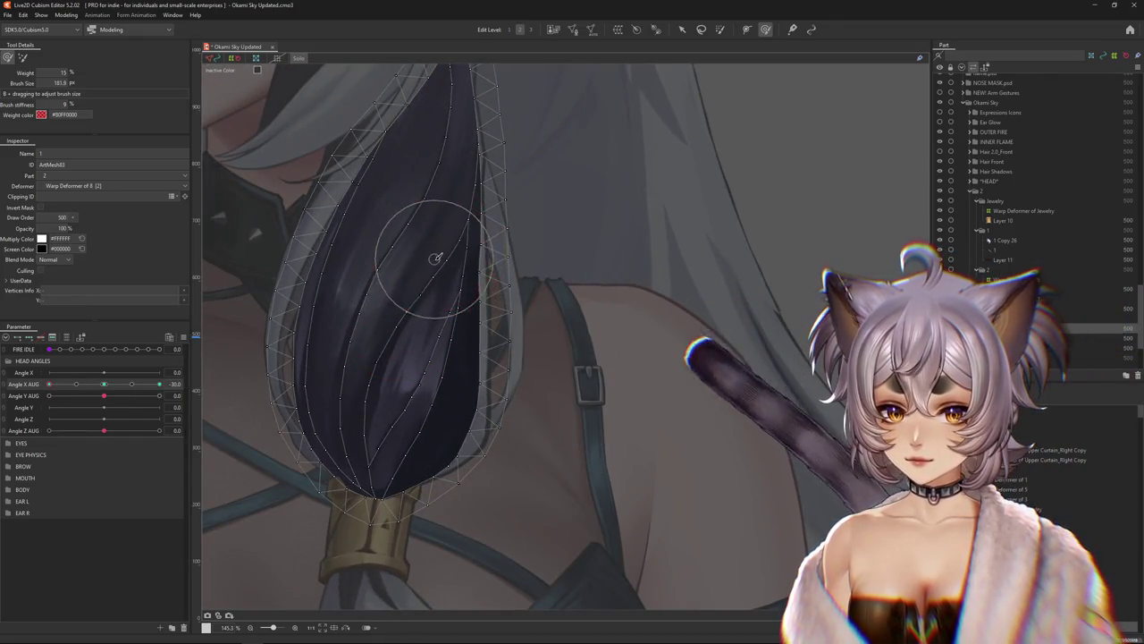
{"action": "left_click", "coordinate": [429, 275]}
{"action": "left_click_drag", "start_coordinate": [352, 343], "coordinate": [359, 394]}
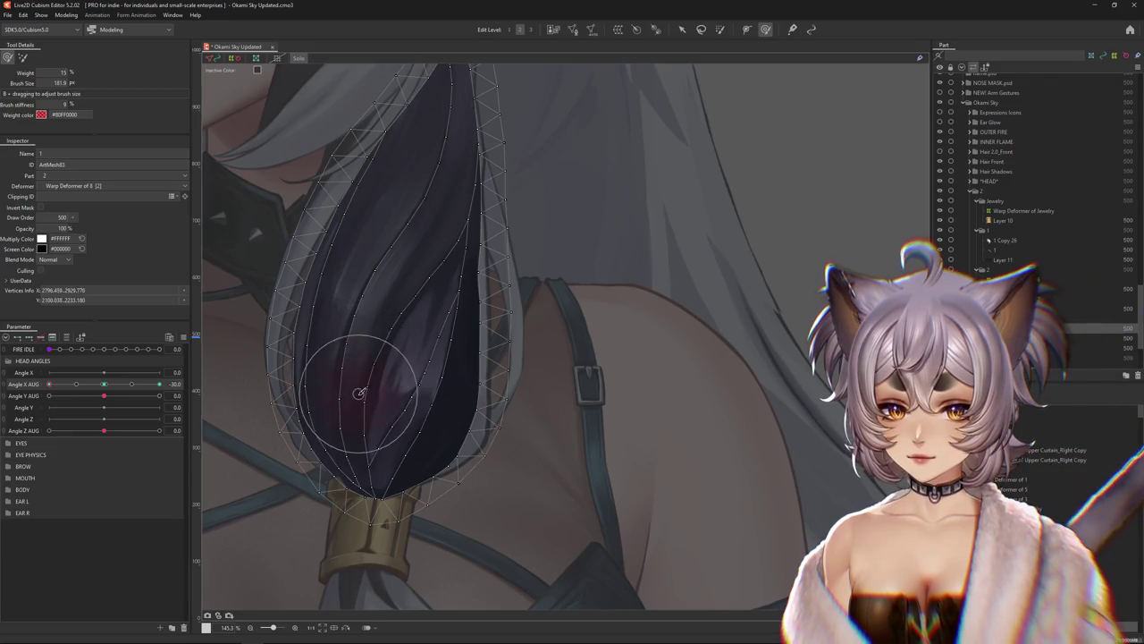
{"action": "mouse_move", "coordinate": [426, 364]}
{"action": "left_mouse_down"}
{"action": "mouse_move", "coordinate": [427, 349]}
{"action": "mouse_move", "coordinate": [390, 408]}
{"action": "mouse_move", "coordinate": [410, 402]}
{"action": "left_mouse_up"}
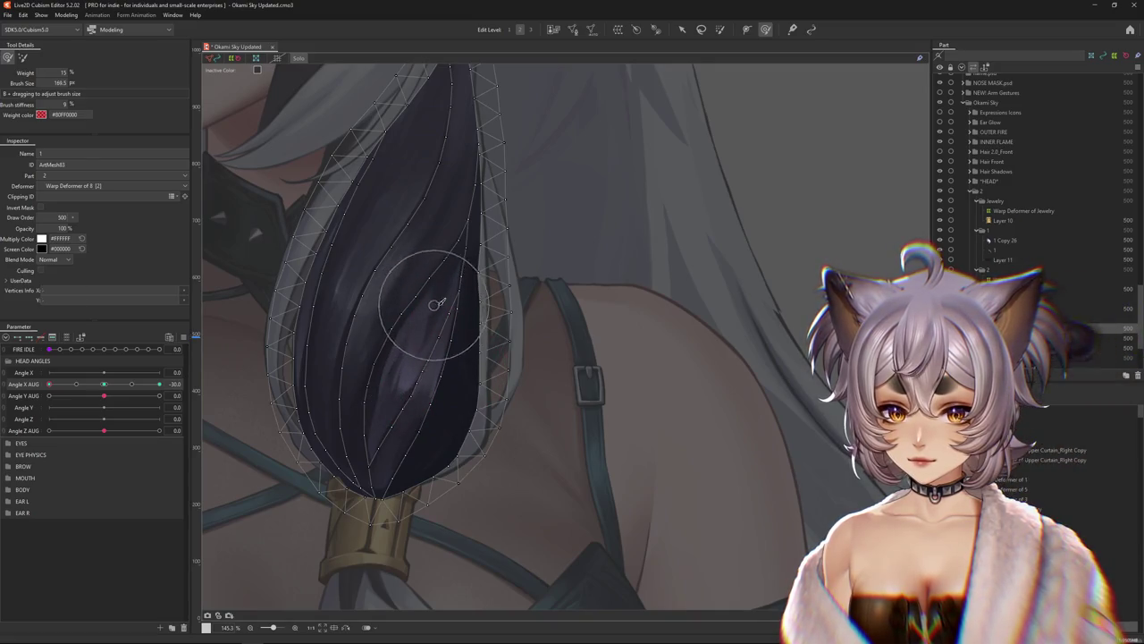
{"action": "left_click_drag", "start_coordinate": [487, 275], "coordinate": [476, 380]}
{"action": "mouse_move", "coordinate": [423, 346]}
{"action": "left_mouse_down"}
{"action": "mouse_move", "coordinate": [401, 417]}
{"action": "mouse_move", "coordinate": [357, 435]}
{"action": "left_mouse_up"}
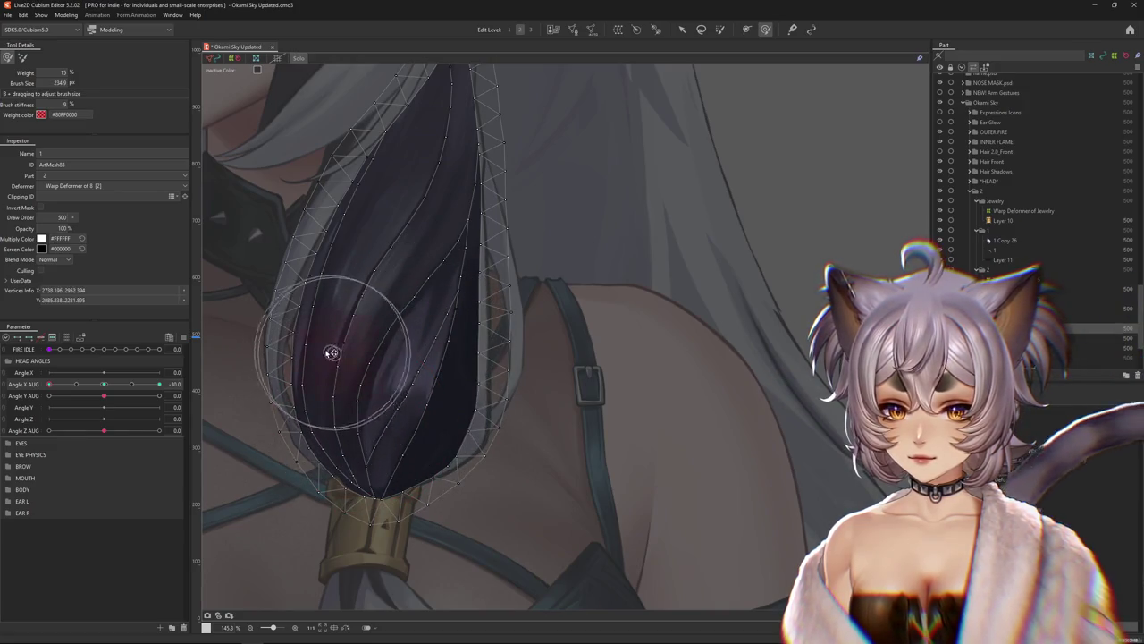
{"action": "mouse_move", "coordinate": [317, 312]}
{"action": "left_mouse_down"}
{"action": "mouse_move", "coordinate": [378, 301]}
{"action": "mouse_move", "coordinate": [295, 157]}
{"action": "left_mouse_up"}
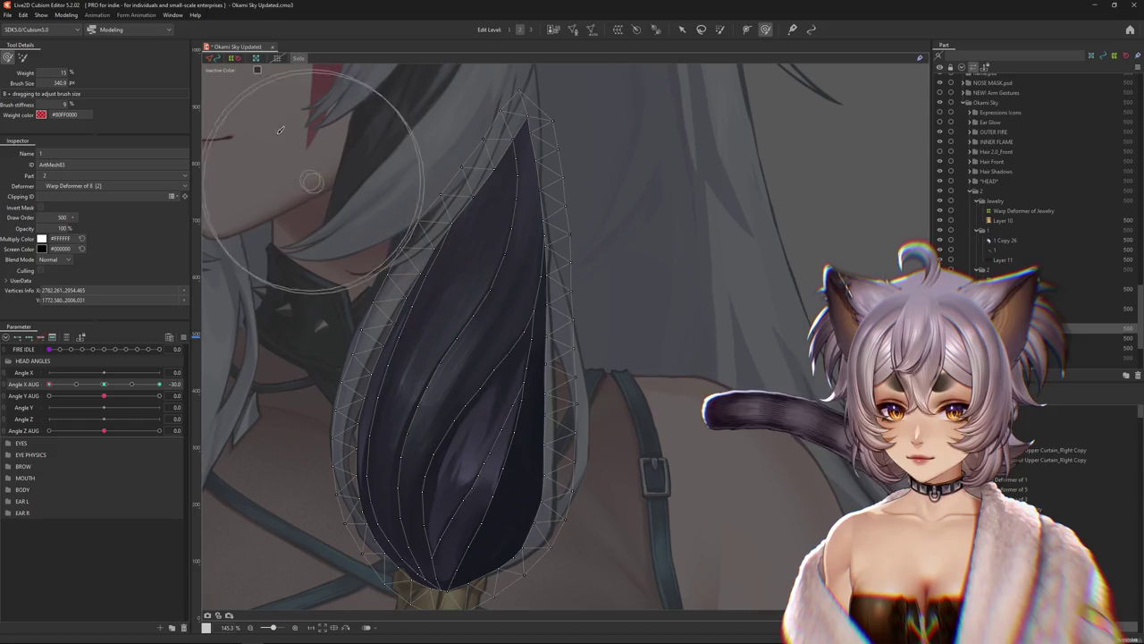
Leave the dimmed view, paint weights down the ponytail's middle, and retest the head turn
{"action": "left_click", "coordinate": [306, 58]}
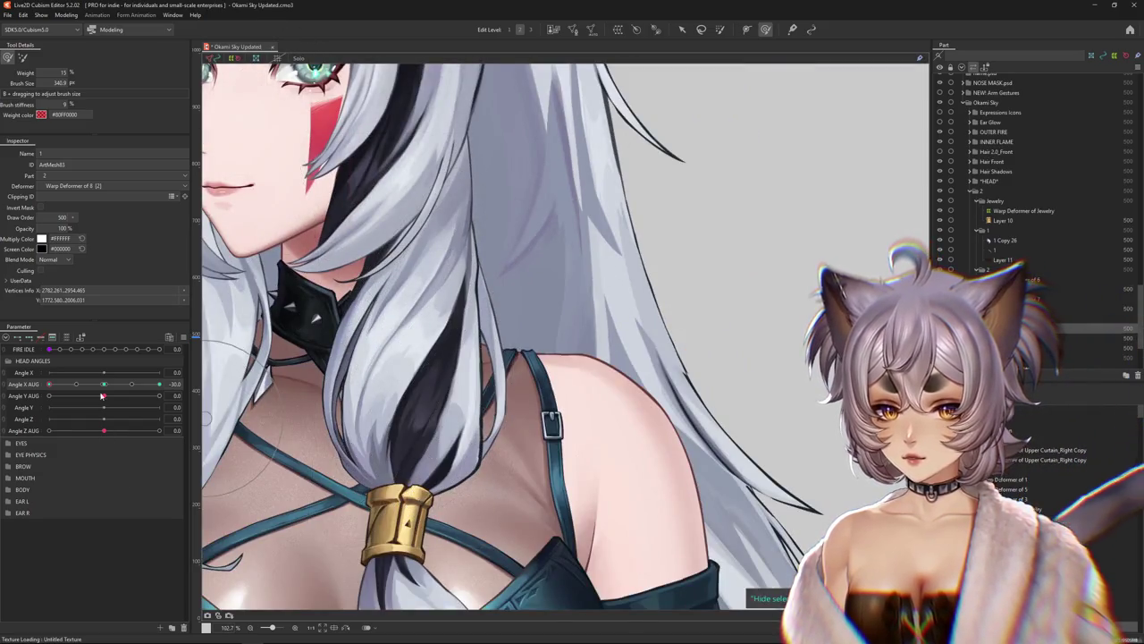
{"action": "scroll", "coordinate": [441, 386], "scroll_direction": "up", "scroll_amount": 3}
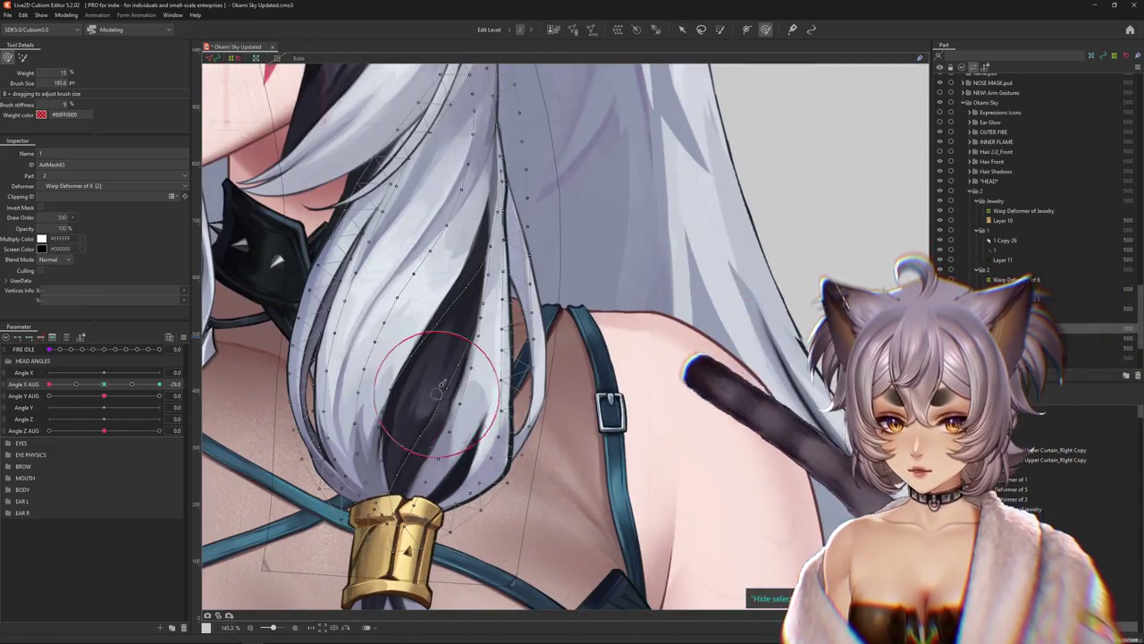
{"action": "left_click_drag", "start_coordinate": [441, 386], "coordinate": [413, 456]}
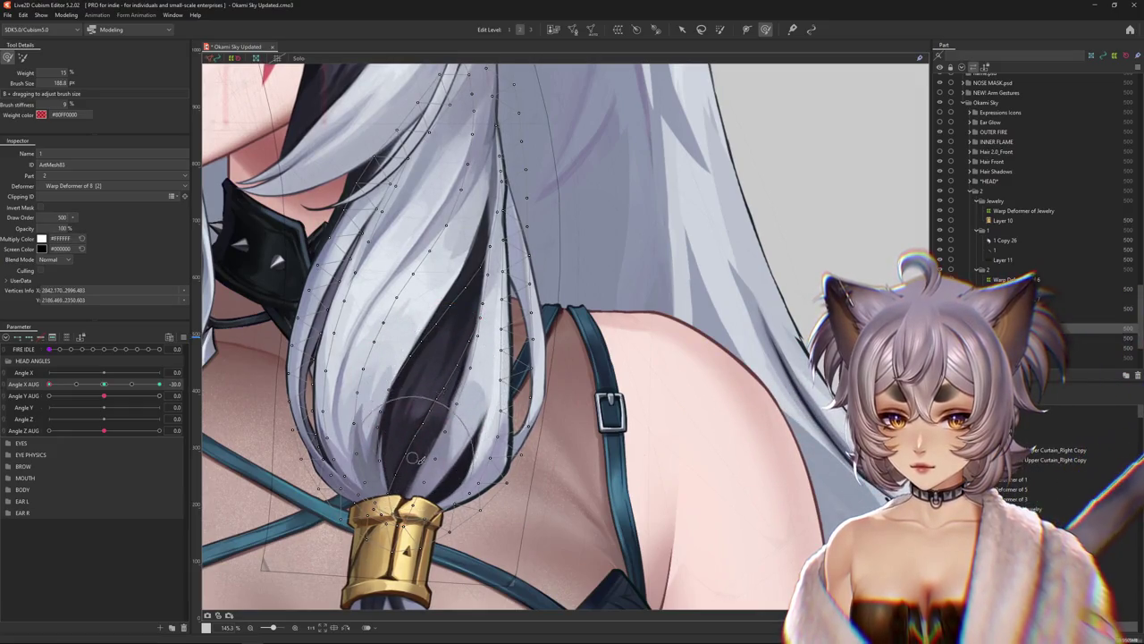
{"action": "left_click_drag", "start_coordinate": [54, 383], "coordinate": [80, 384]}
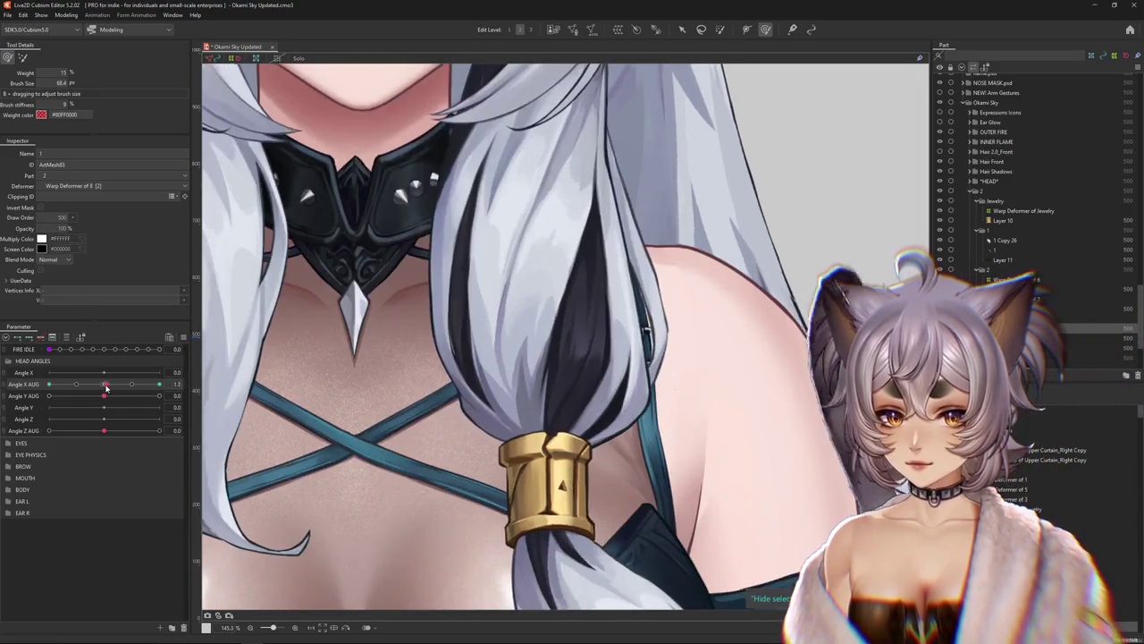
{"action": "left_click", "coordinate": [187, 383]}
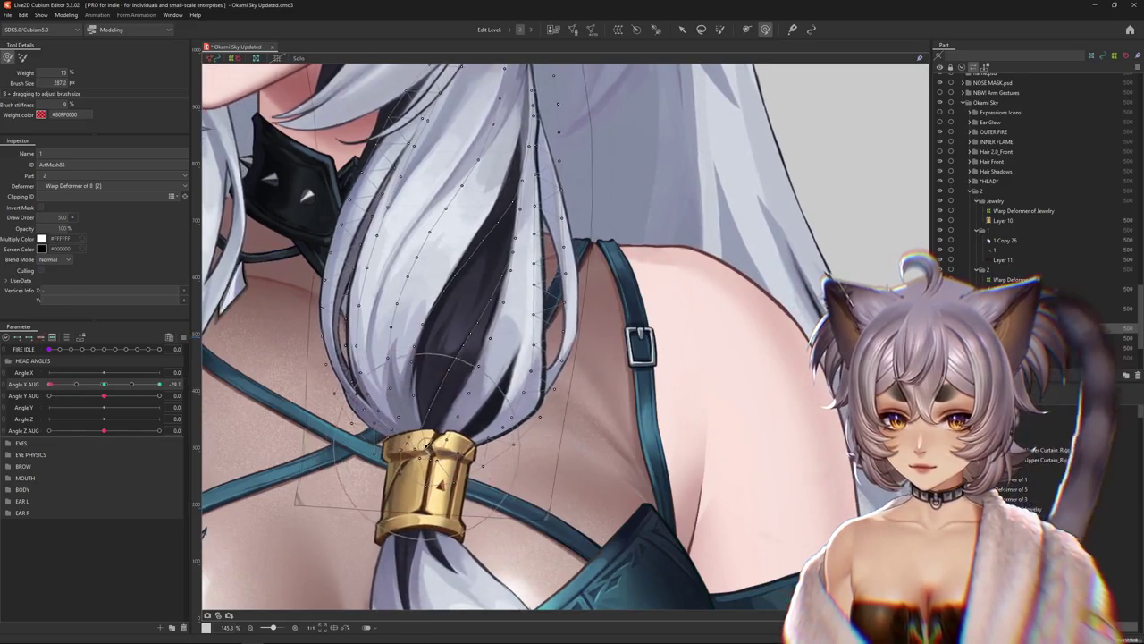
{"action": "left_click_drag", "start_coordinate": [402, 387], "coordinate": [411, 440]}
{"action": "scroll", "coordinate": [358, 371], "scroll_direction": "down", "scroll_amount": 5}
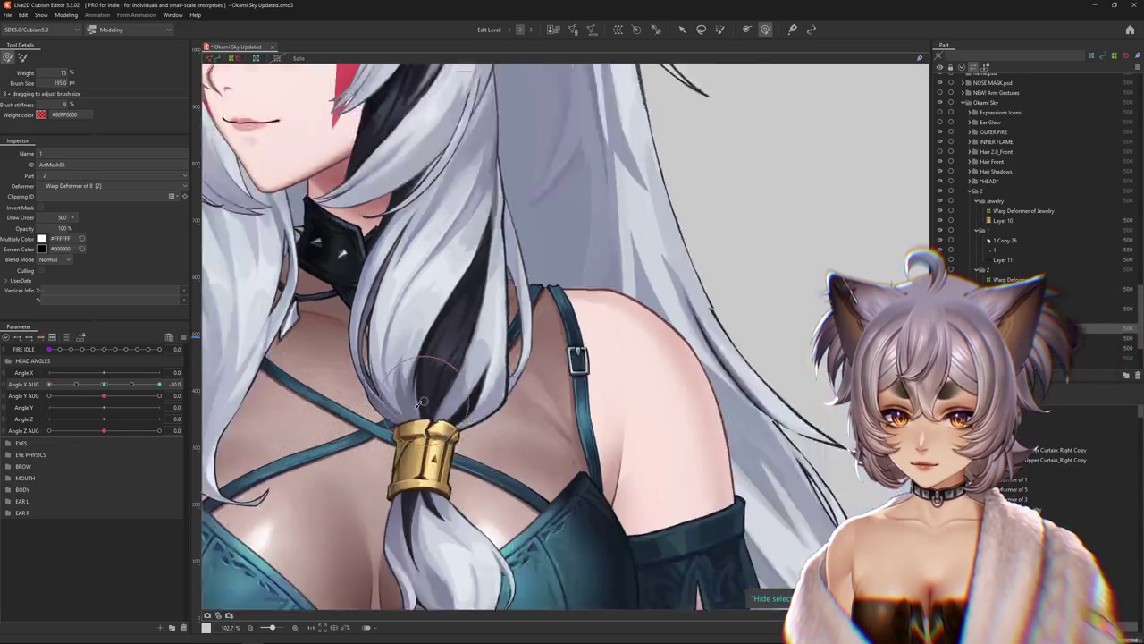
{"action": "left_click_drag", "start_coordinate": [69, 387], "coordinate": [51, 383]}
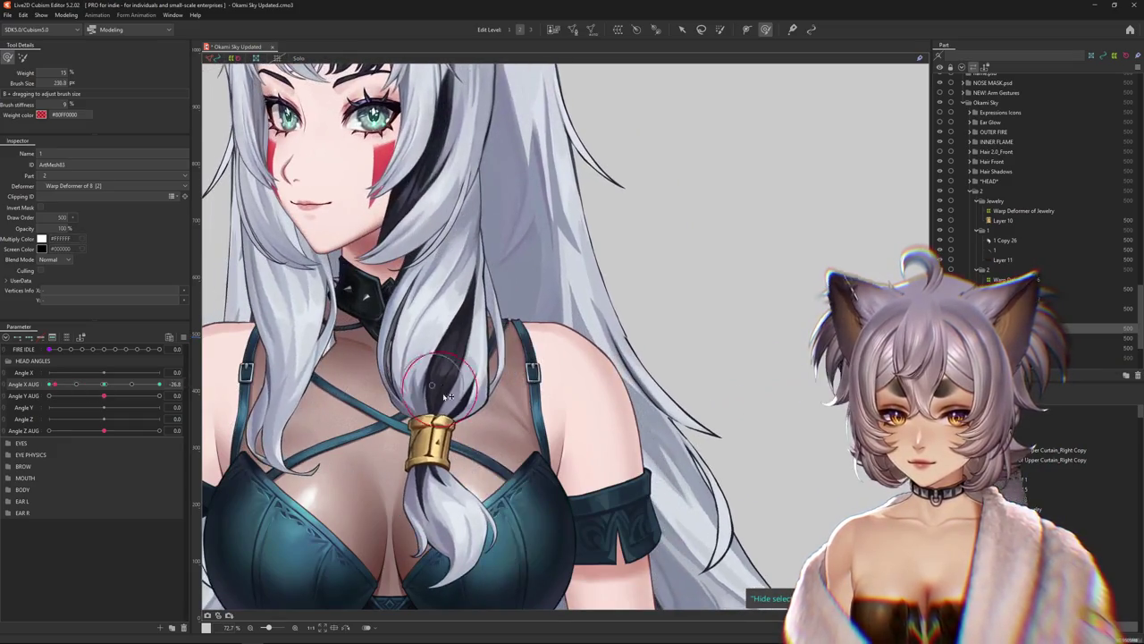
{"action": "left_click_drag", "start_coordinate": [416, 373], "coordinate": [418, 377]}
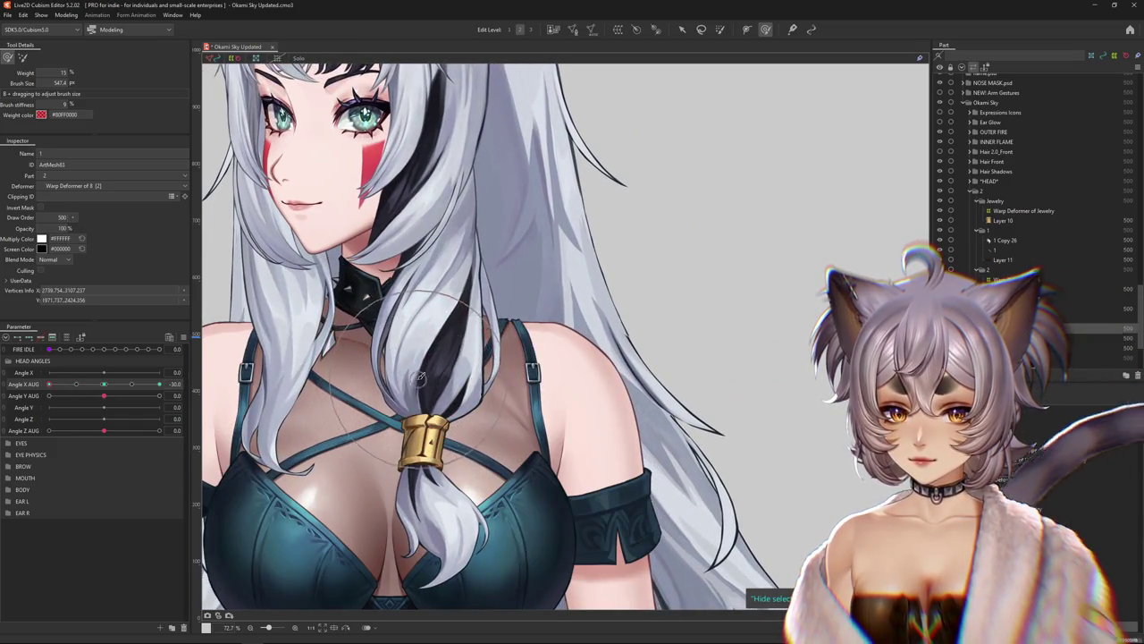
{"action": "left_click_drag", "start_coordinate": [49, 383], "coordinate": [594, 395]}
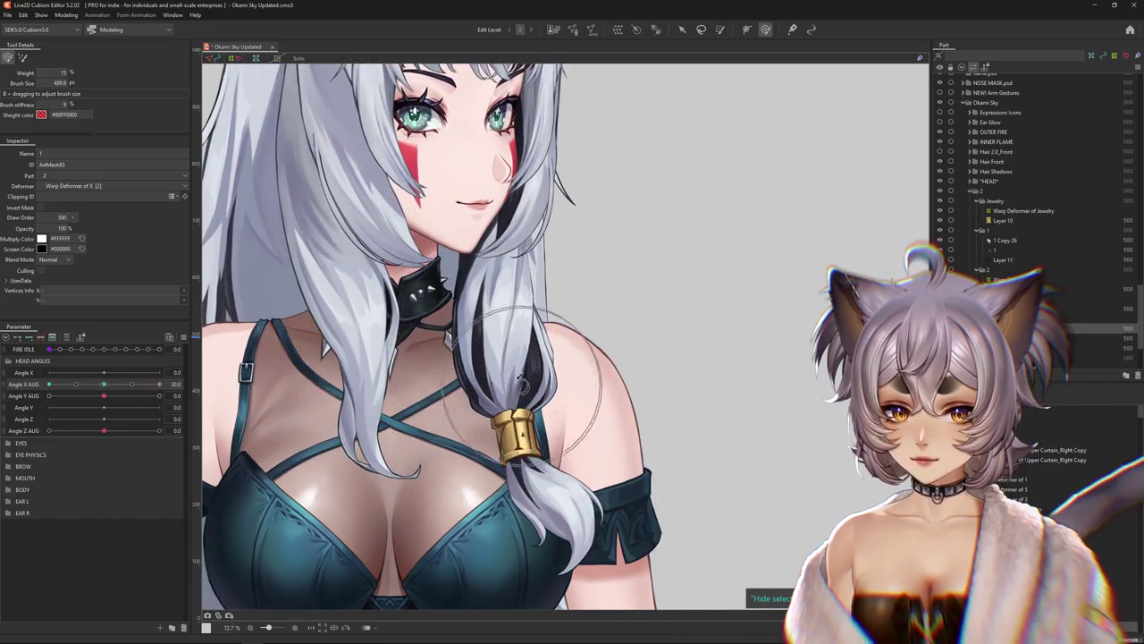
Nudge the hair strand into place, preview it across head turns, and select Warp Deformer of Jewelry
{"action": "left_click", "coordinate": [499, 375]}
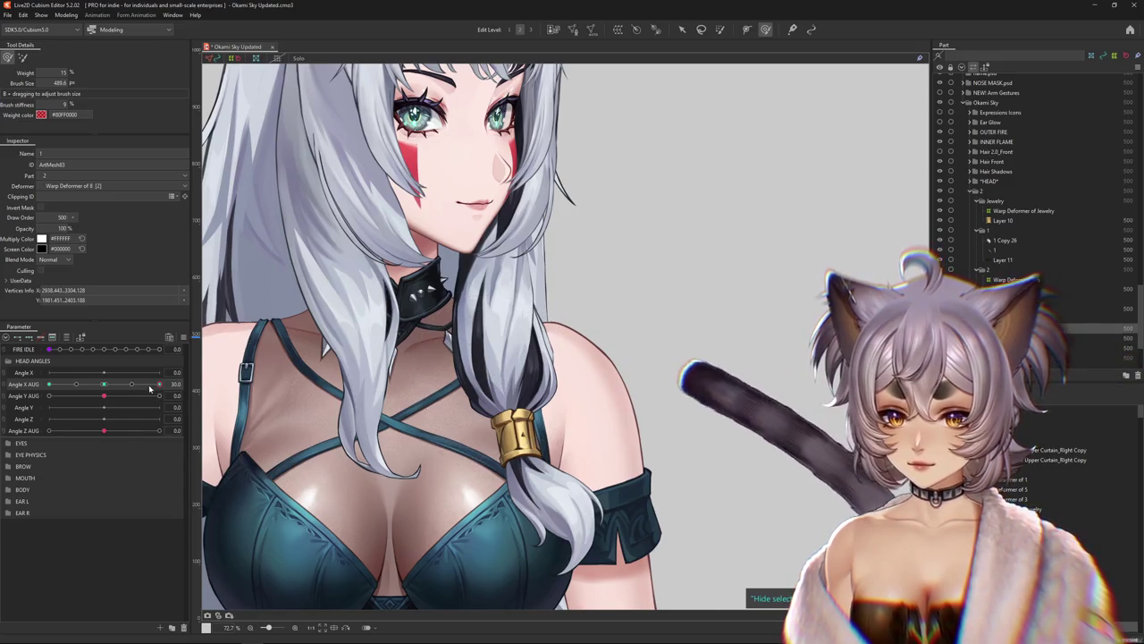
{"action": "left_click_drag", "start_coordinate": [159, 384], "coordinate": [159, 393]}
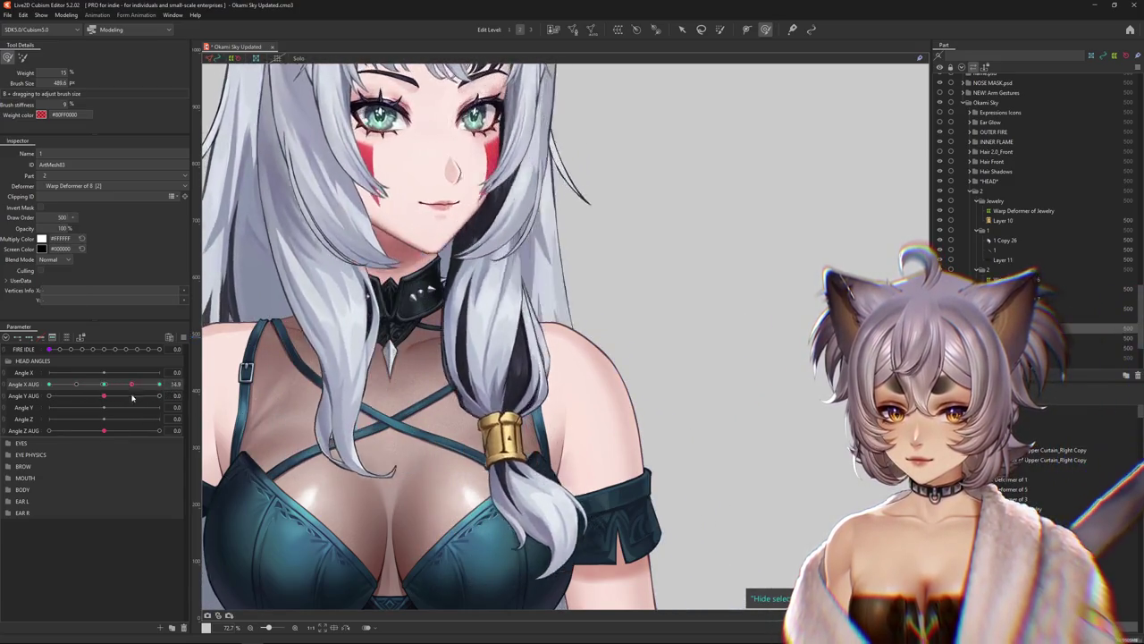
{"action": "left_click_drag", "start_coordinate": [158, 395], "coordinate": [49, 383]}
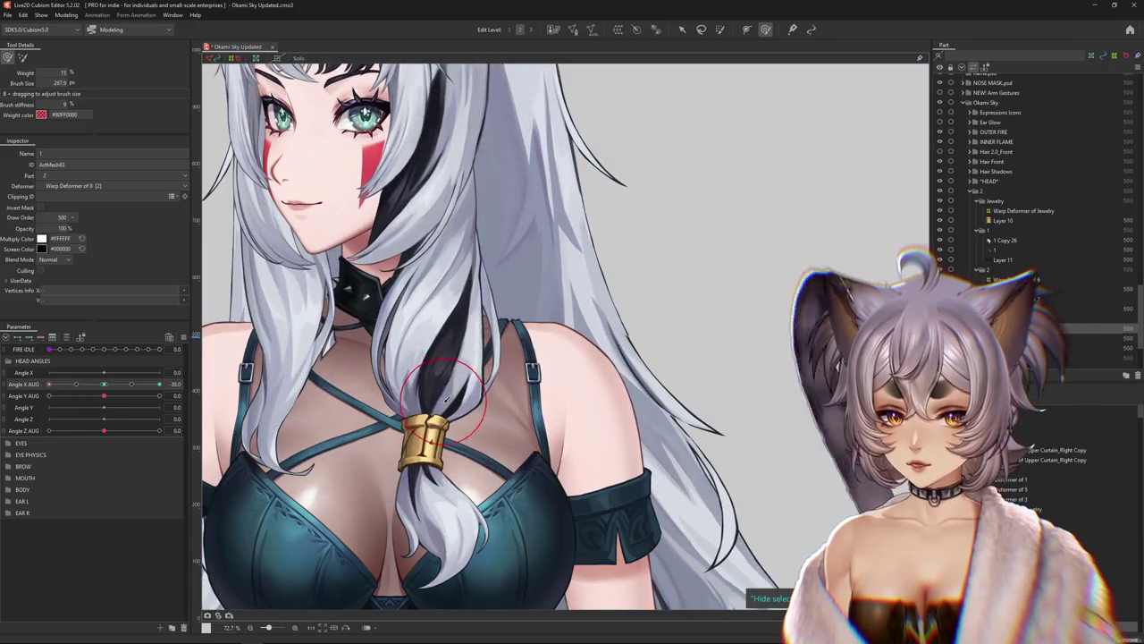
{"action": "left_click_drag", "start_coordinate": [449, 405], "coordinate": [451, 394]}
{"action": "left_click_drag", "start_coordinate": [49, 383], "coordinate": [159, 384]}
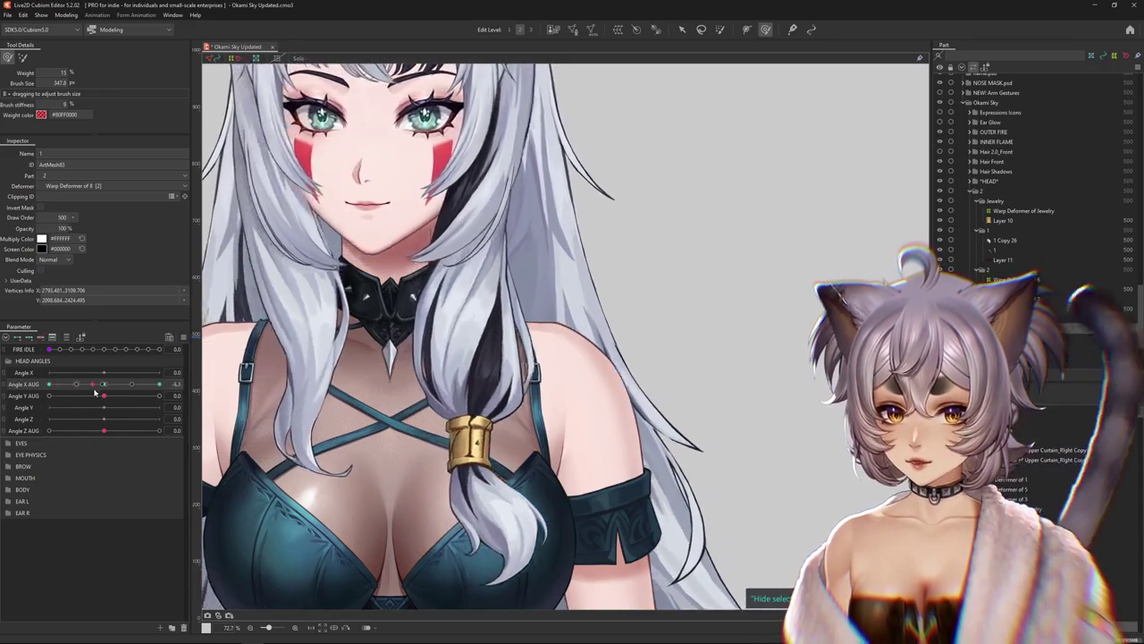
{"action": "left_click_drag", "start_coordinate": [501, 295], "coordinate": [467, 355]}
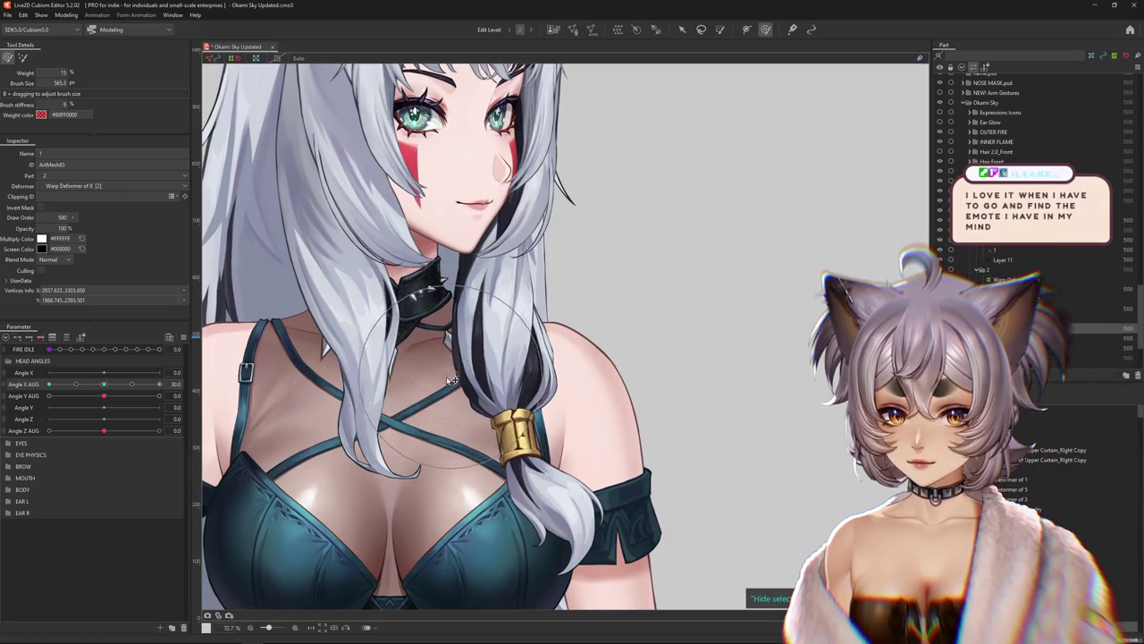
{"action": "mouse_move", "coordinate": [159, 383]}
{"action": "left_mouse_down"}
{"action": "mouse_move", "coordinate": [148, 395]}
{"action": "mouse_move", "coordinate": [159, 395]}
{"action": "left_mouse_up"}
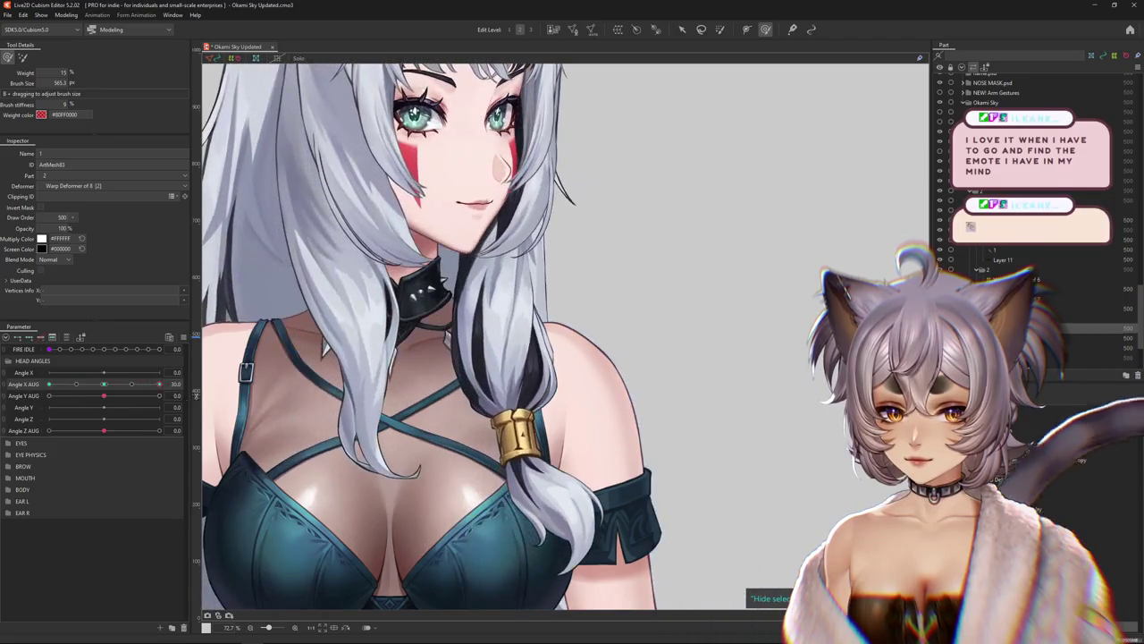
{"action": "left_click", "coordinate": [1081, 507]}
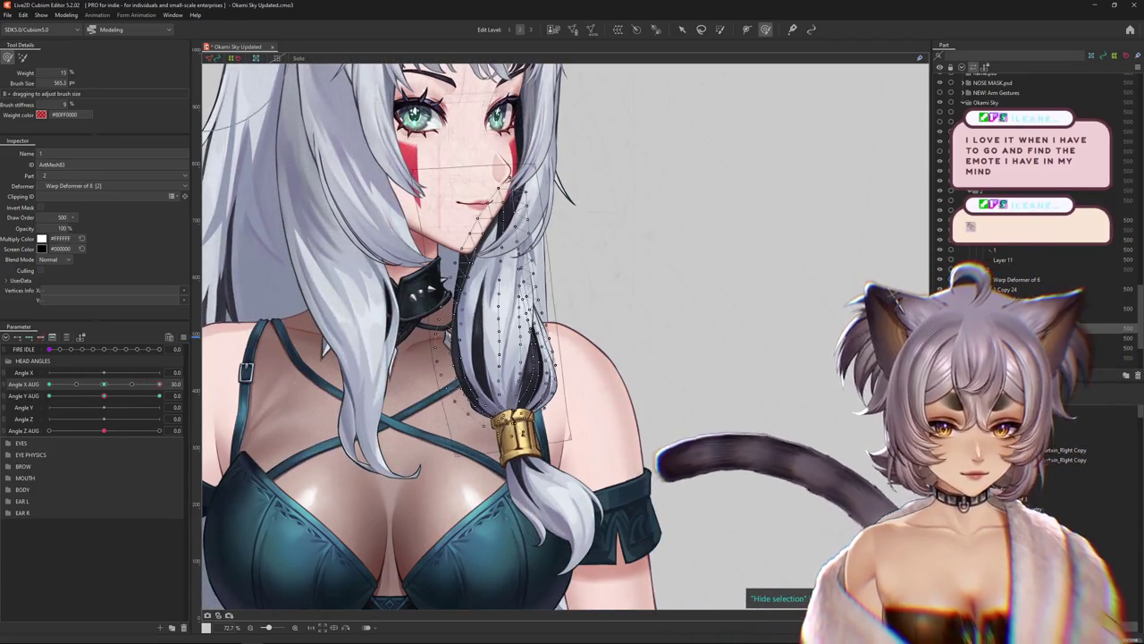
Scrub Angle X AUG across the head turn to watch how the gold hair cuff moves
{"action": "mouse_move", "coordinate": [500, 452]}
{"action": "left_mouse_down"}
{"action": "mouse_move", "coordinate": [560, 452]}
{"action": "mouse_move", "coordinate": [512, 430]}
{"action": "mouse_move", "coordinate": [556, 338]}
{"action": "mouse_move", "coordinate": [572, 367]}
{"action": "left_mouse_up"}
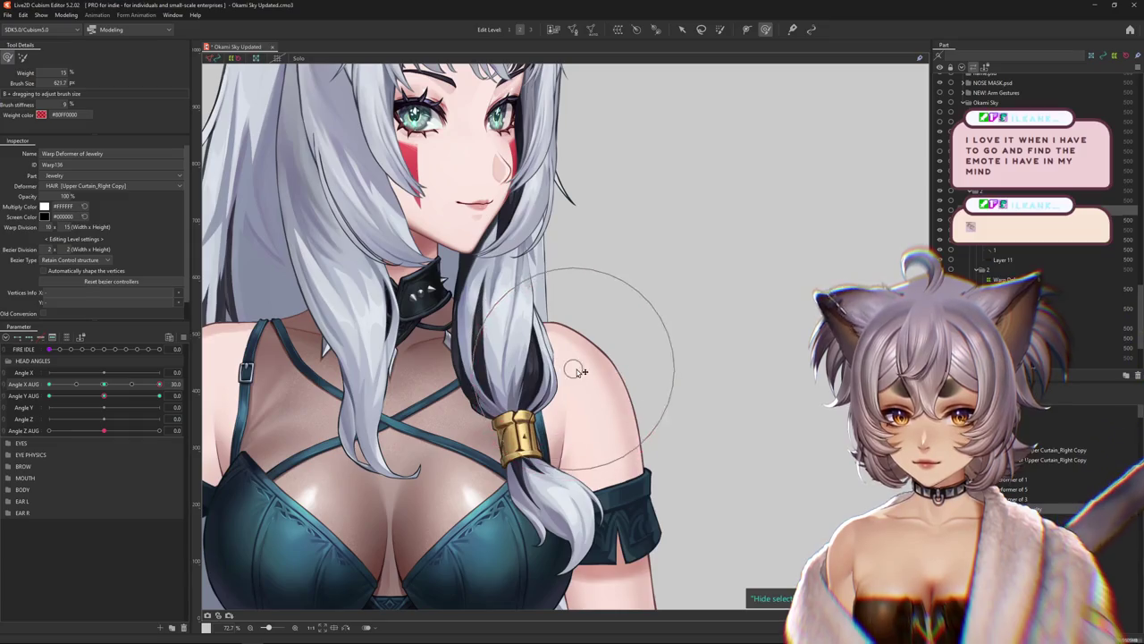
{"action": "left_click", "coordinate": [49, 383]}
{"action": "left_click_drag", "start_coordinate": [302, 421], "coordinate": [424, 430]}
{"action": "scroll", "coordinate": [441, 444], "scroll_direction": "down", "scroll_amount": 2}
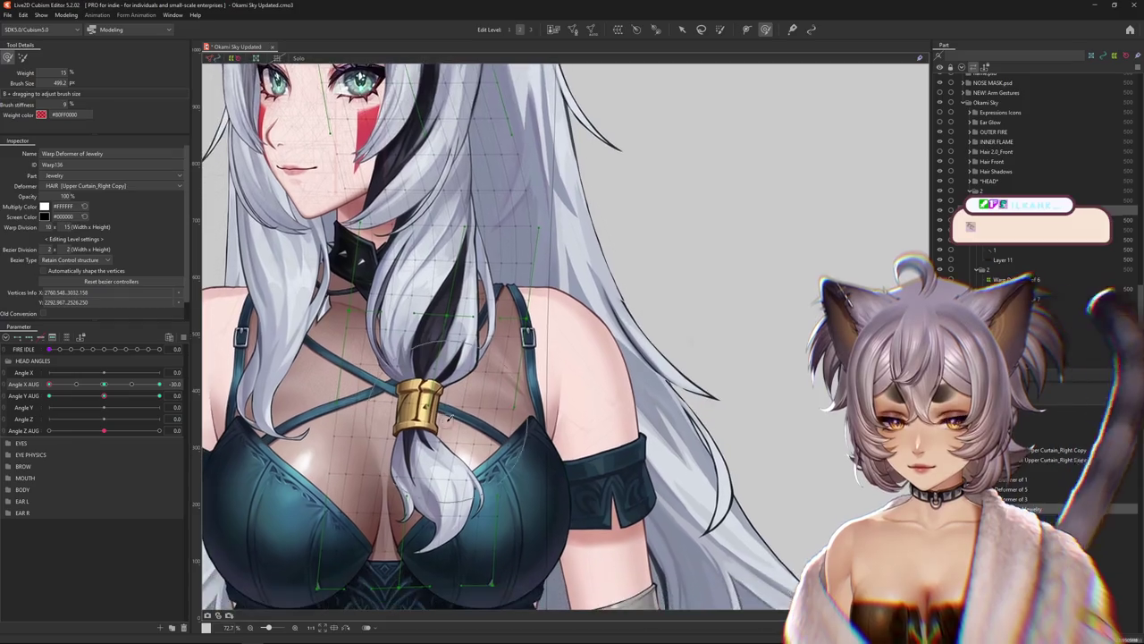
{"action": "left_click", "coordinate": [104, 383]}
{"action": "left_click", "coordinate": [159, 383]}
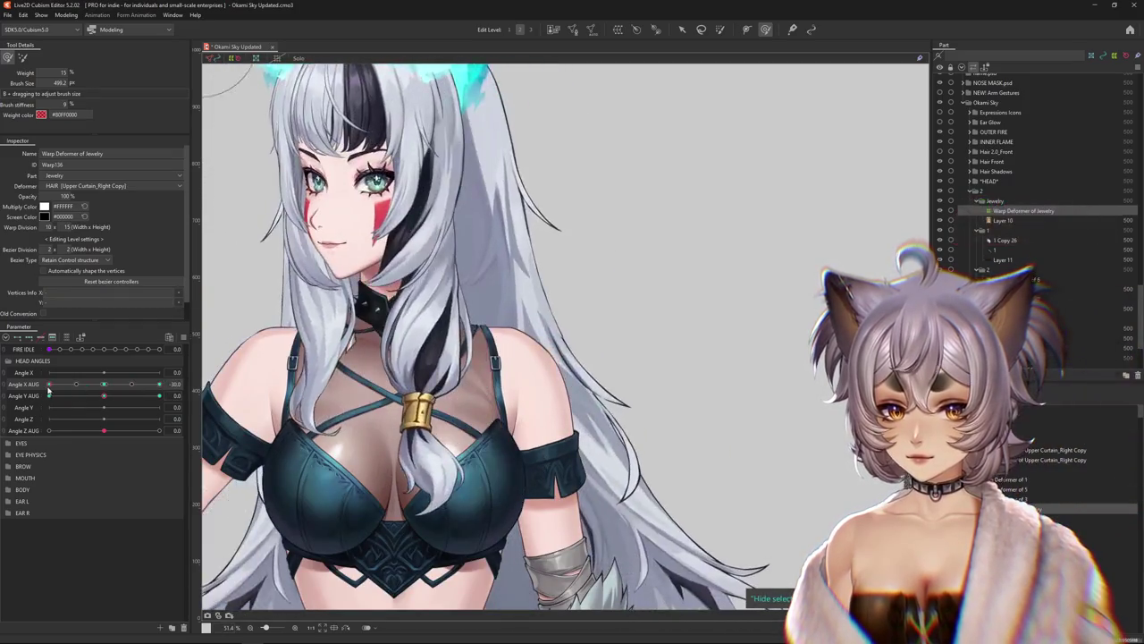
{"action": "scroll", "coordinate": [501, 402], "scroll_direction": "down", "scroll_amount": 1}
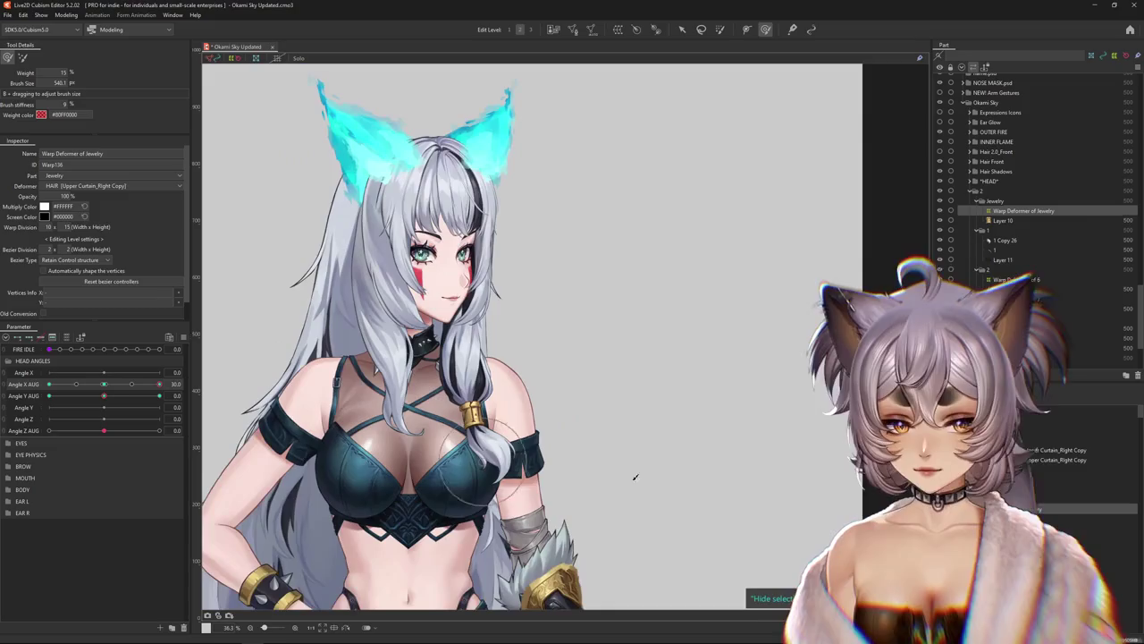
Select cuff Layers 10 and 11 together, previewing them at Angle X AUG -30
{"action": "left_click", "coordinate": [472, 411]}
{"action": "scroll", "coordinate": [482, 420], "scroll_direction": "up", "scroll_amount": 4}
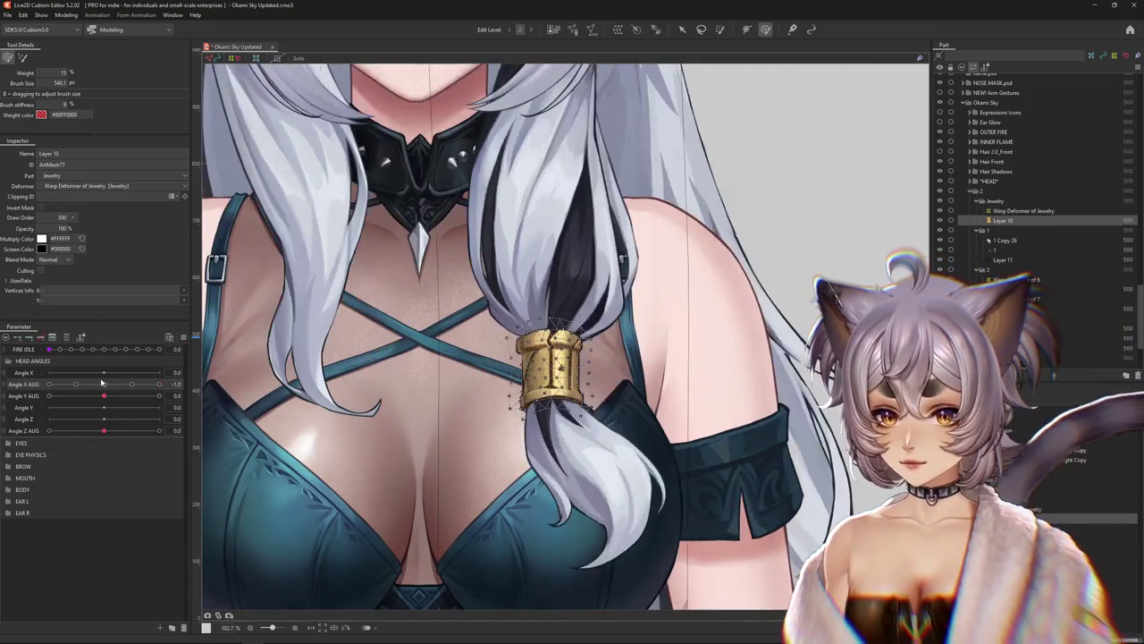
{"action": "left_click", "coordinate": [291, 398], "text": "shift"}
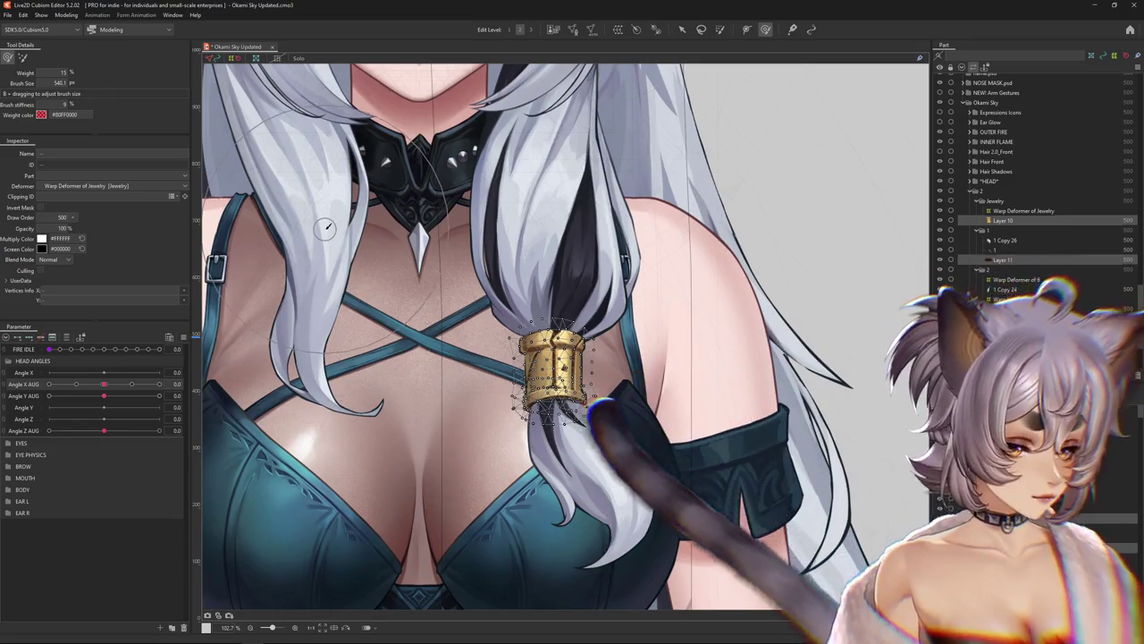
{"action": "left_click", "coordinate": [103, 385]}
{"action": "left_click_drag", "start_coordinate": [102, 390], "coordinate": [48, 385]}
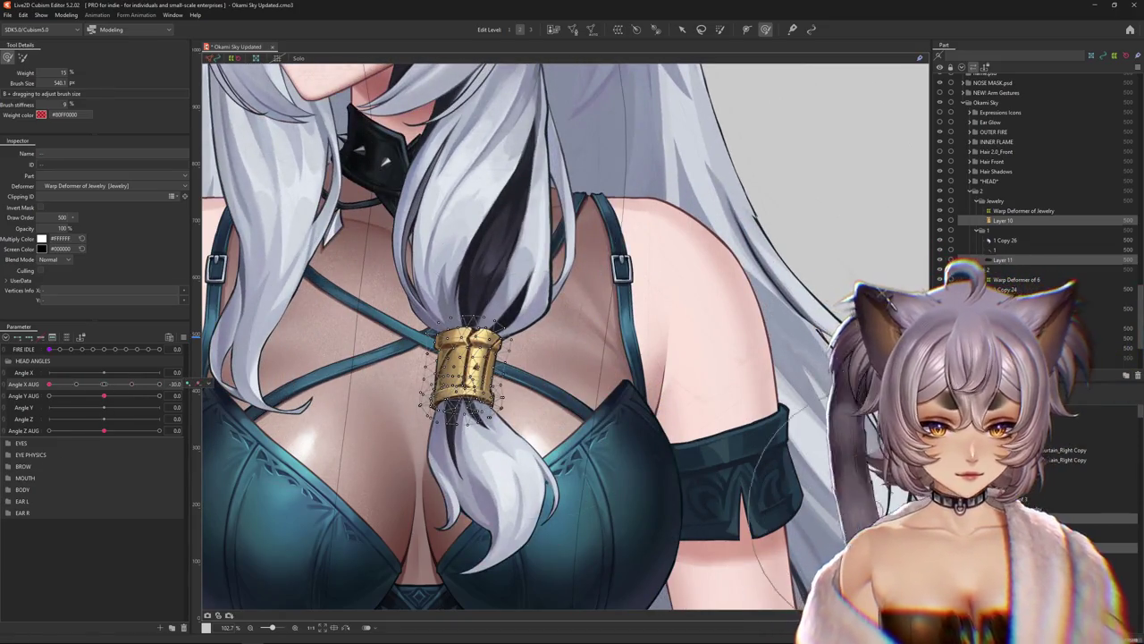
{"action": "left_click", "coordinate": [1003, 220]}
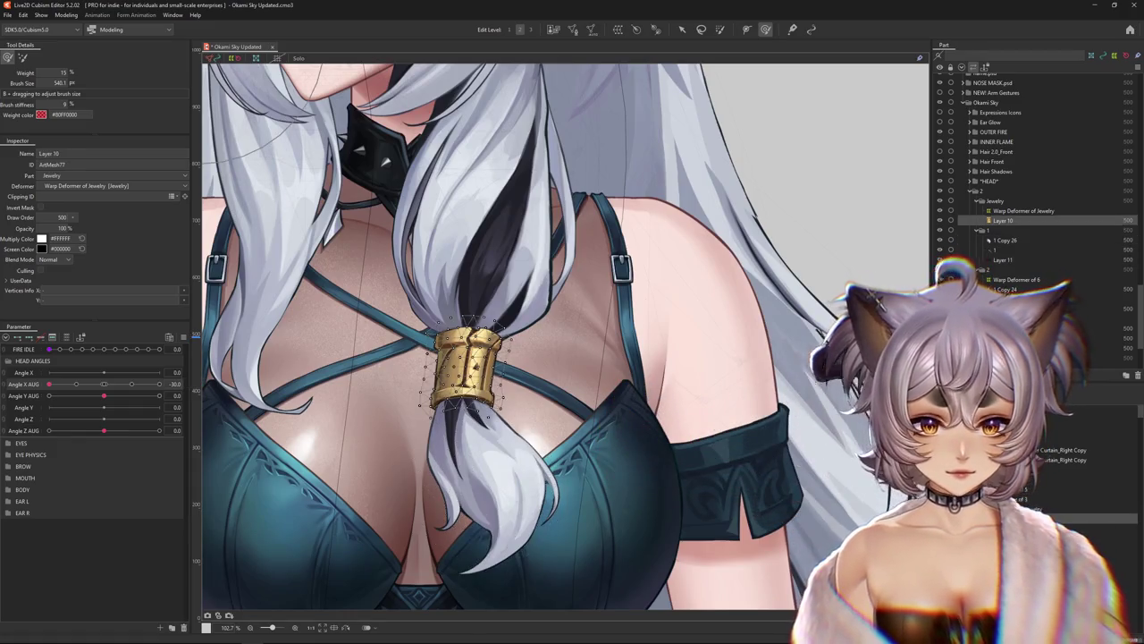
{"action": "left_click", "coordinate": [1003, 220], "text": "ctrl"}
{"action": "left_click", "coordinate": [572, 28]}
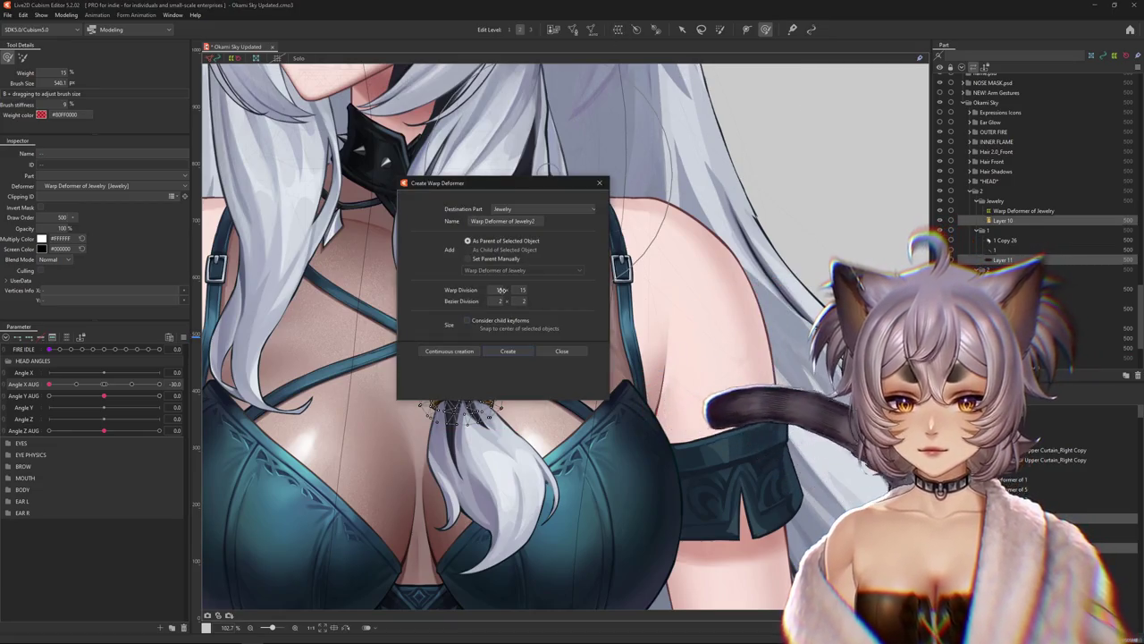
Create Warp Deformer of Jewelry2 as parent of the cuff layers, with the deform brush ready
{"action": "left_click", "coordinate": [508, 351]}
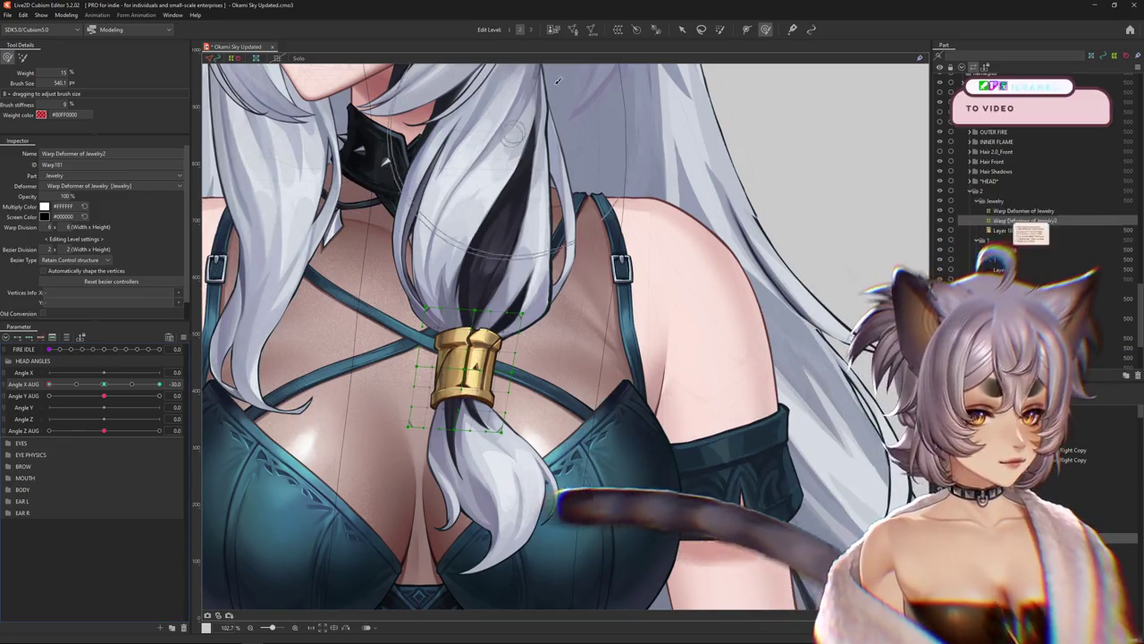
{"action": "key", "text": "b"}
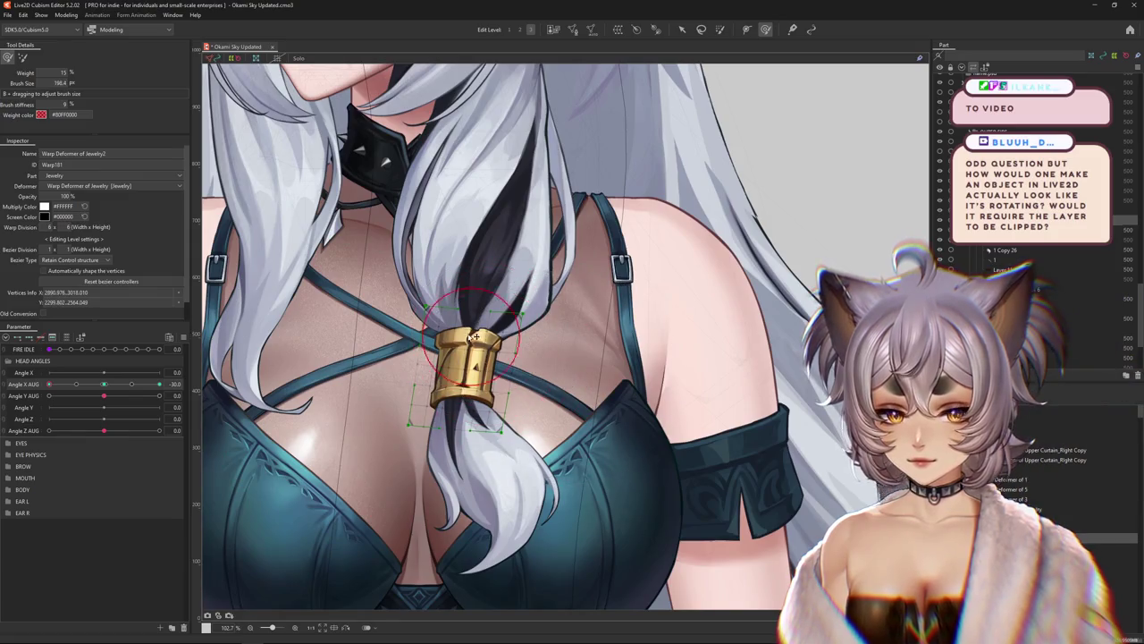
{"action": "scroll", "coordinate": [476, 338], "scroll_direction": "up", "scroll_amount": 3}
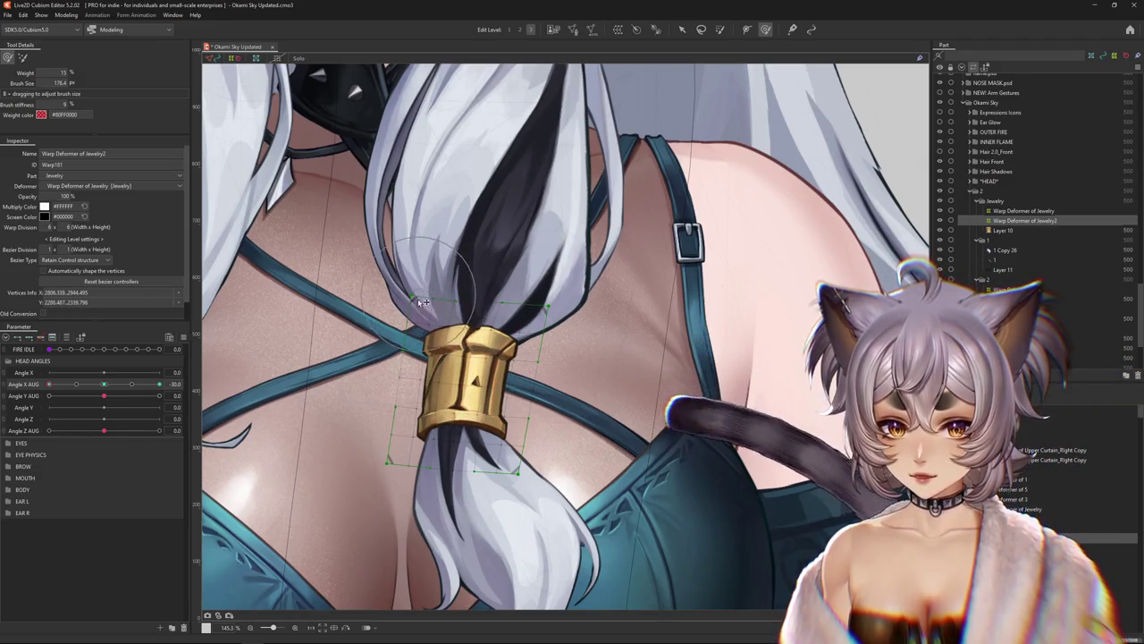
At Angle X AUG -30, brush the cuff deformer to wrap around the hair tie
{"action": "left_click_drag", "start_coordinate": [49, 383], "coordinate": [49, 385]}
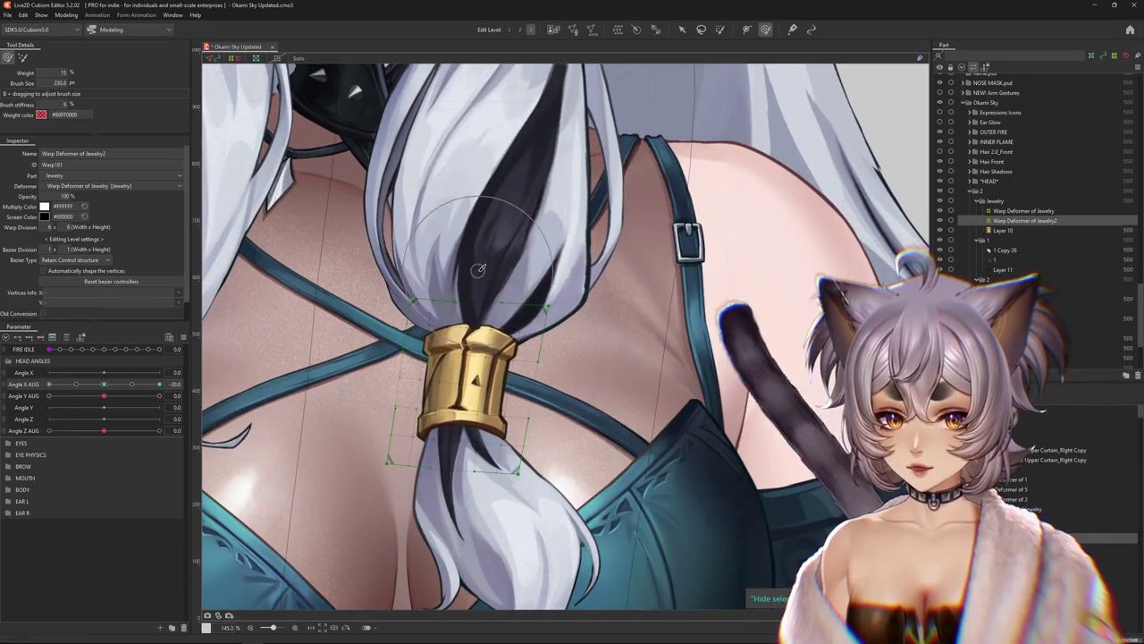
{"action": "mouse_move", "coordinate": [432, 289]}
{"action": "left_mouse_down"}
{"action": "mouse_move", "coordinate": [353, 337]}
{"action": "mouse_move", "coordinate": [330, 369]}
{"action": "mouse_move", "coordinate": [366, 398]}
{"action": "left_mouse_up"}
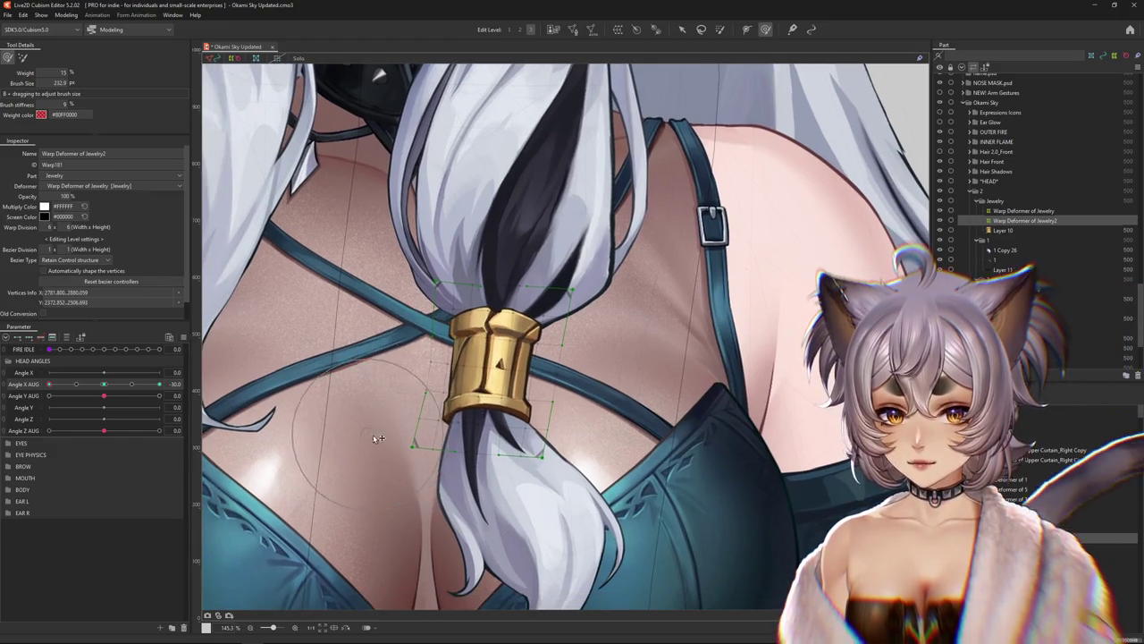
{"action": "left_click_drag", "start_coordinate": [378, 438], "coordinate": [509, 453]}
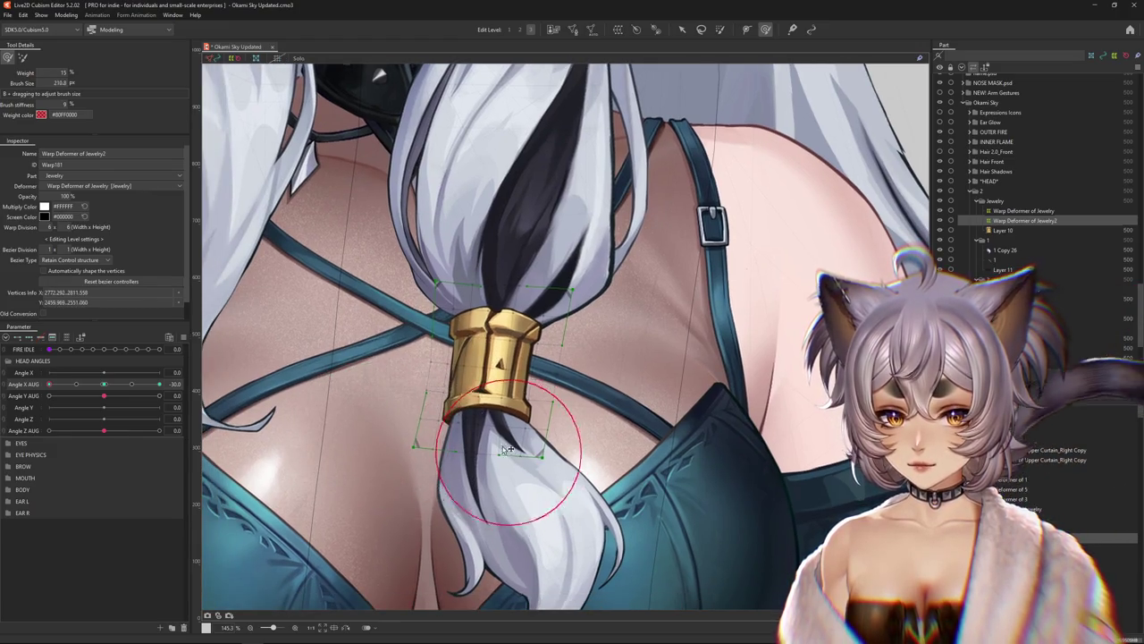
{"action": "left_click_drag", "start_coordinate": [478, 401], "coordinate": [501, 357]}
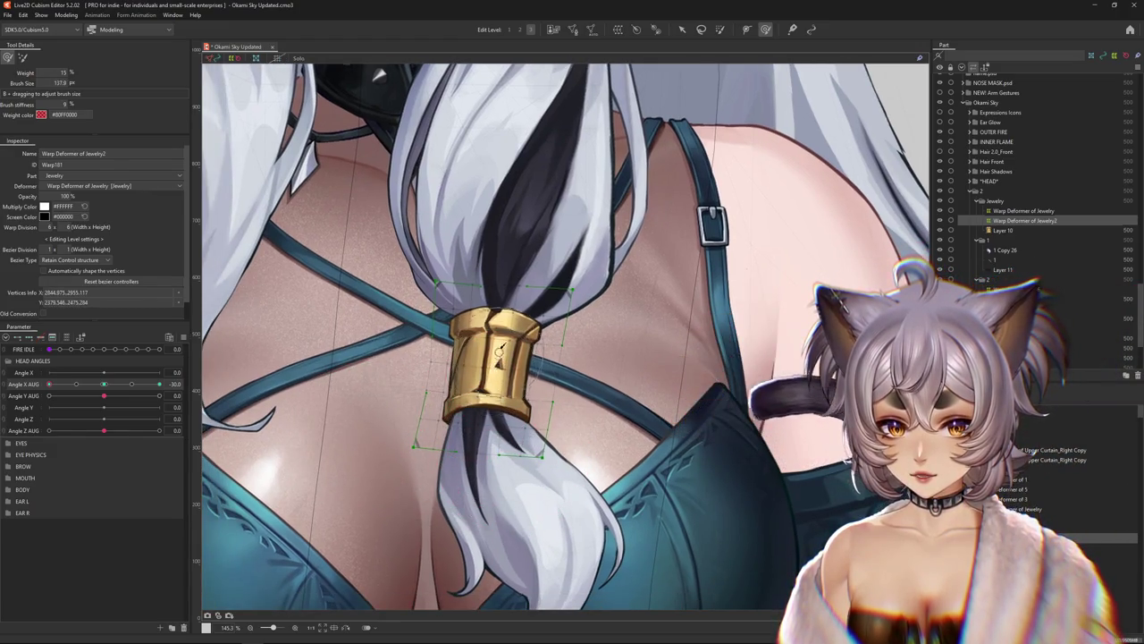
{"action": "mouse_move", "coordinate": [514, 281]}
{"action": "left_mouse_down"}
{"action": "mouse_move", "coordinate": [504, 292]}
{"action": "mouse_move", "coordinate": [408, 223]}
{"action": "left_mouse_up"}
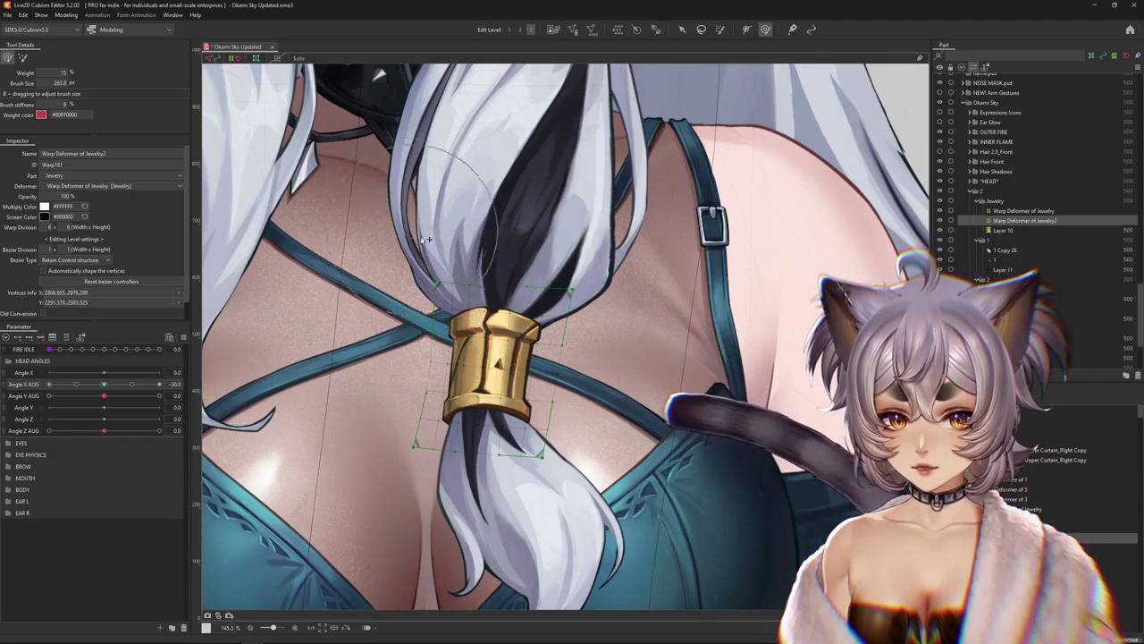
{"action": "left_click_drag", "start_coordinate": [509, 347], "coordinate": [466, 383]}
{"action": "left_click_drag", "start_coordinate": [49, 384], "coordinate": [83, 384]}
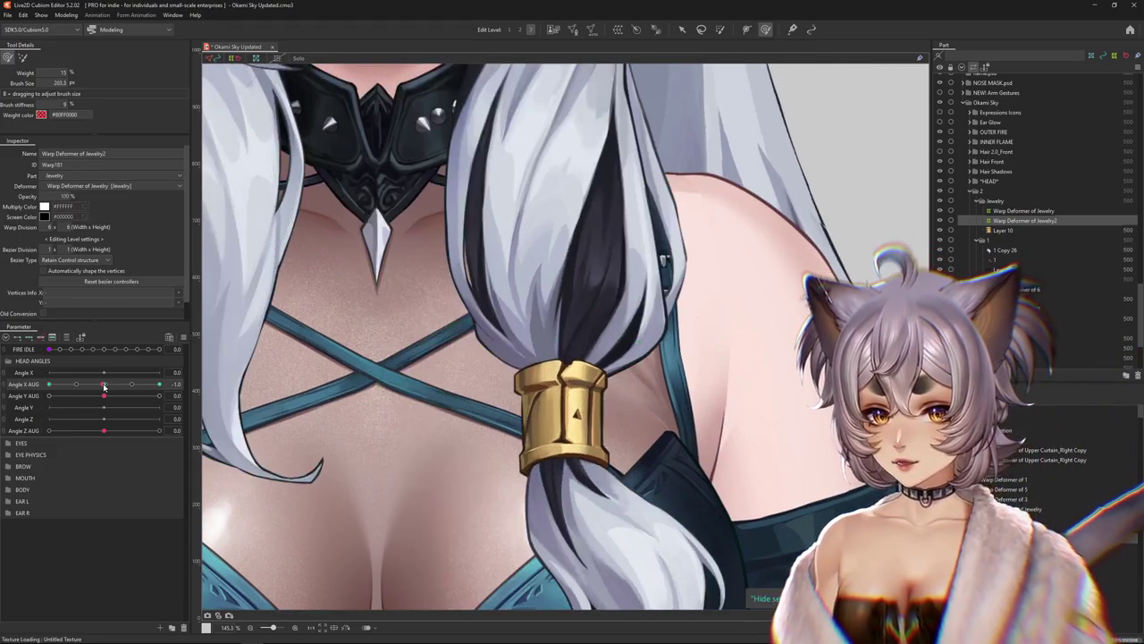
{"action": "left_click", "coordinate": [49, 384]}
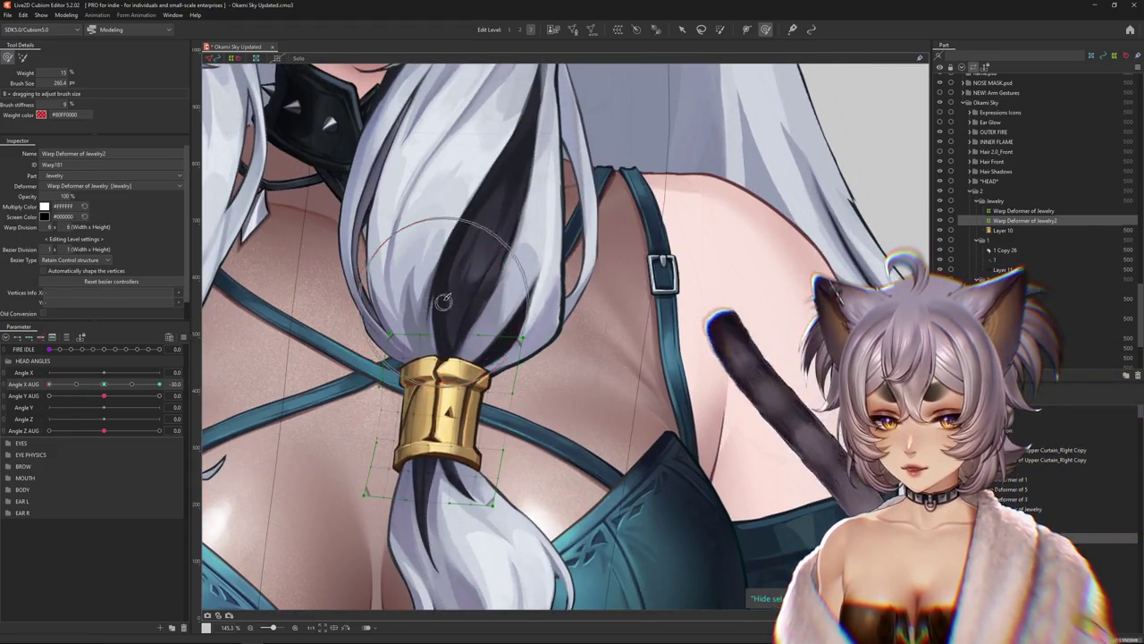
Refine the cuff shape with the deform brush, then reset Angle X AUG to 0
{"action": "left_click_drag", "start_coordinate": [454, 347], "coordinate": [425, 394]}
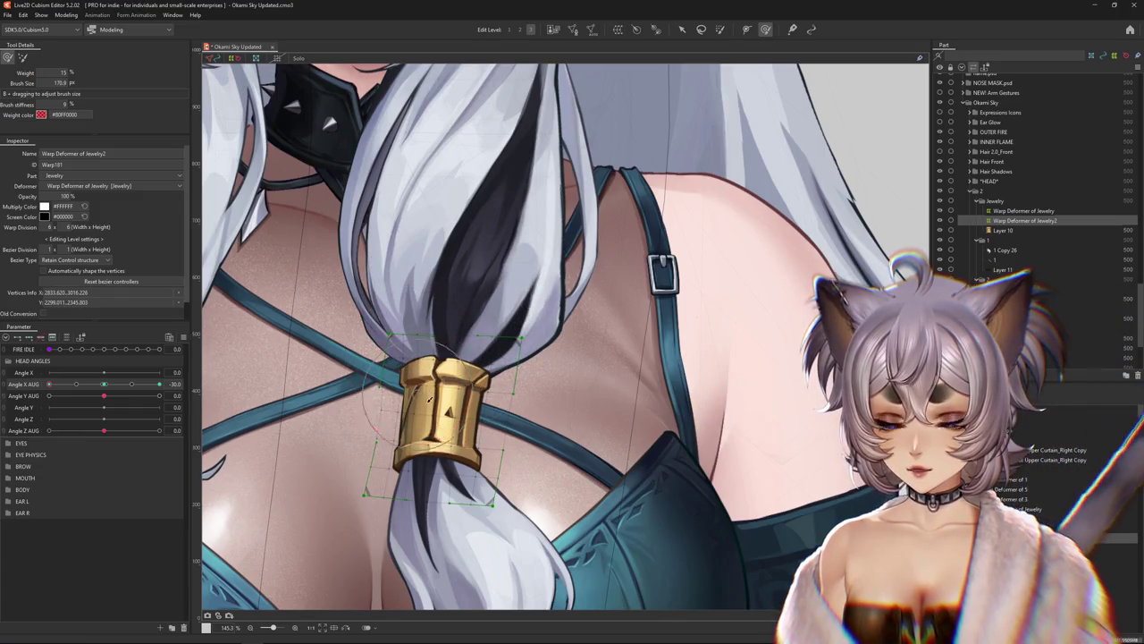
{"action": "key", "text": "b"}
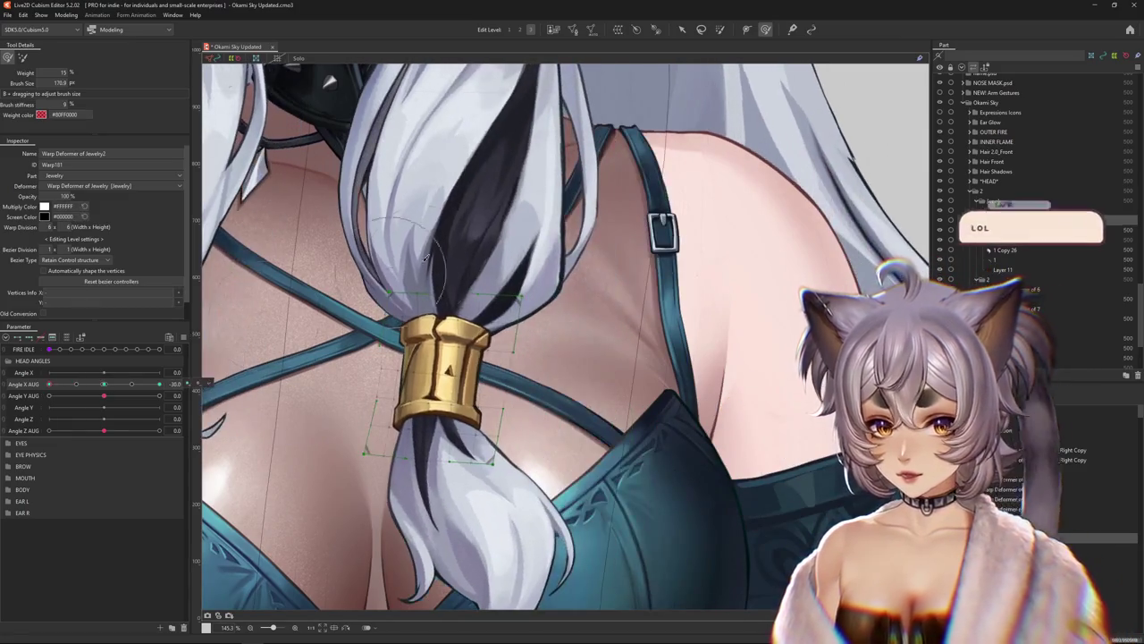
{"action": "mouse_move", "coordinate": [455, 287]}
{"action": "left_mouse_down"}
{"action": "mouse_move", "coordinate": [409, 274]}
{"action": "mouse_move", "coordinate": [416, 253]}
{"action": "mouse_move", "coordinate": [409, 268]}
{"action": "left_mouse_up"}
{"action": "left_click_drag", "start_coordinate": [424, 420], "coordinate": [491, 388]}
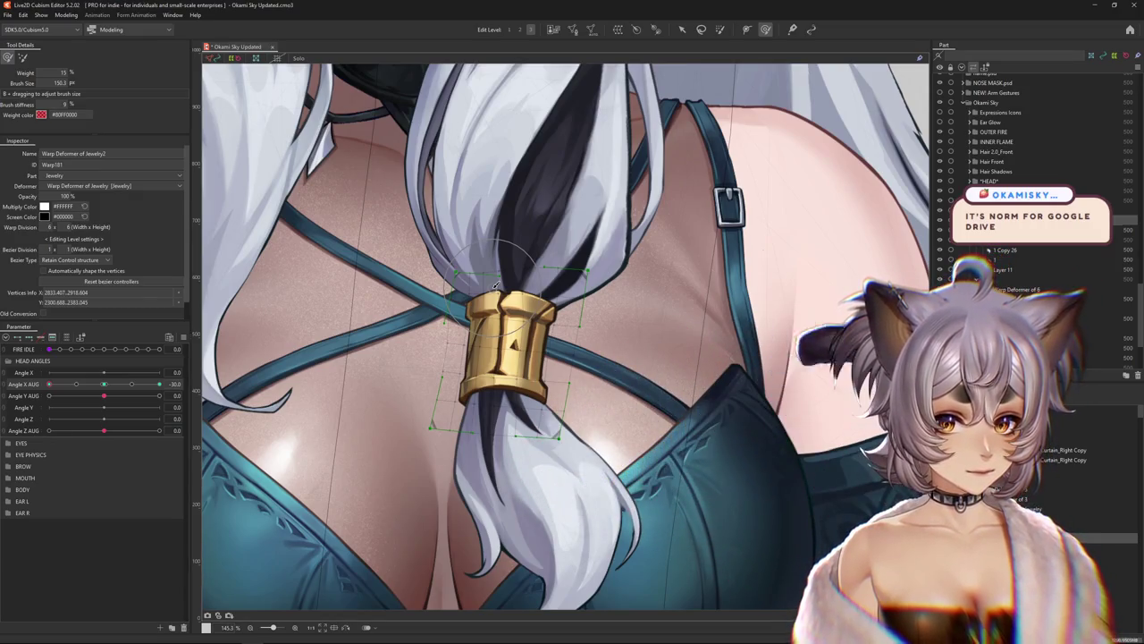
{"action": "left_click", "coordinate": [107, 384]}
{"action": "left_click_drag", "start_coordinate": [107, 385], "coordinate": [103, 387]}
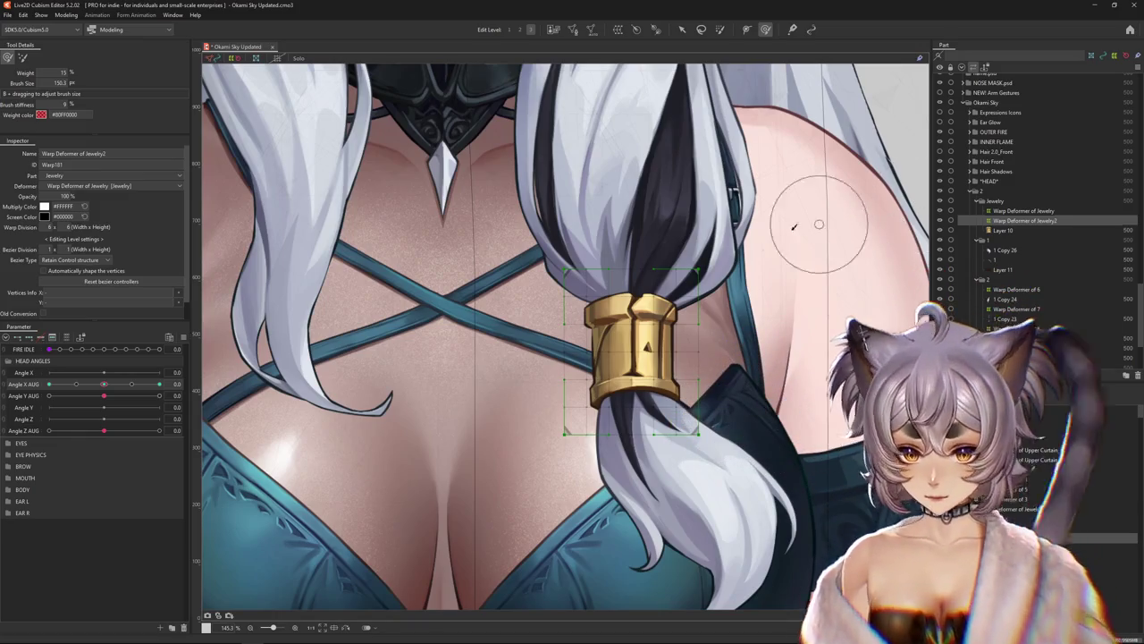
Save the Okami Sky Updated project and close it
{"action": "scroll", "coordinate": [856, 218], "scroll_direction": "down", "scroll_amount": 5}
{"action": "left_click", "coordinate": [691, 246]}
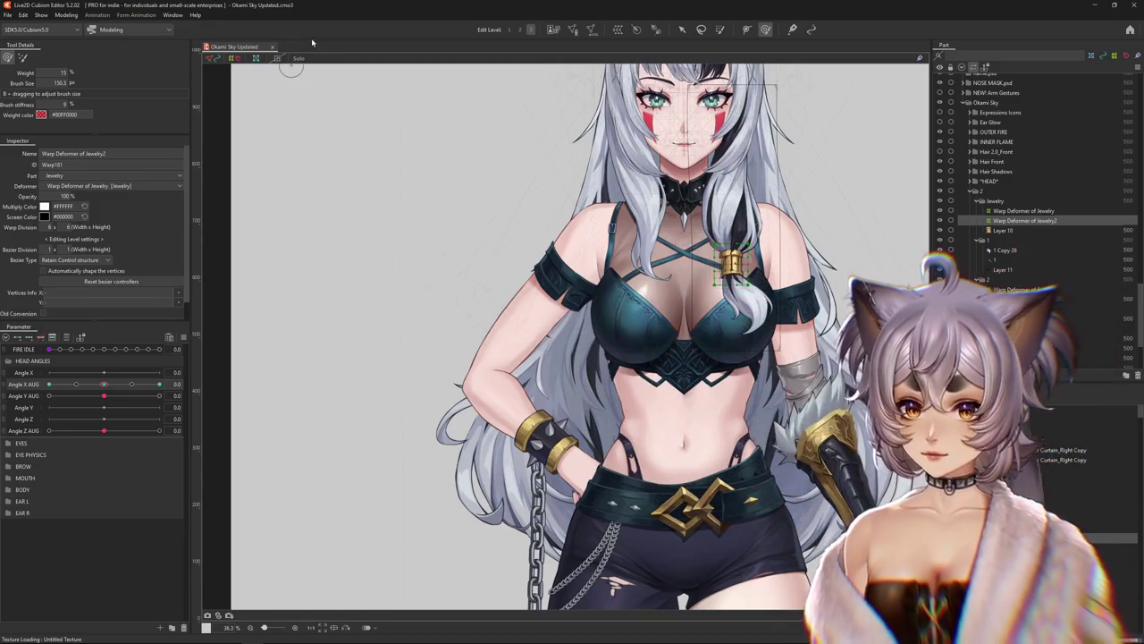
{"action": "left_click", "coordinate": [8, 15]}
{"action": "mouse_move", "coordinate": [36, 55]}
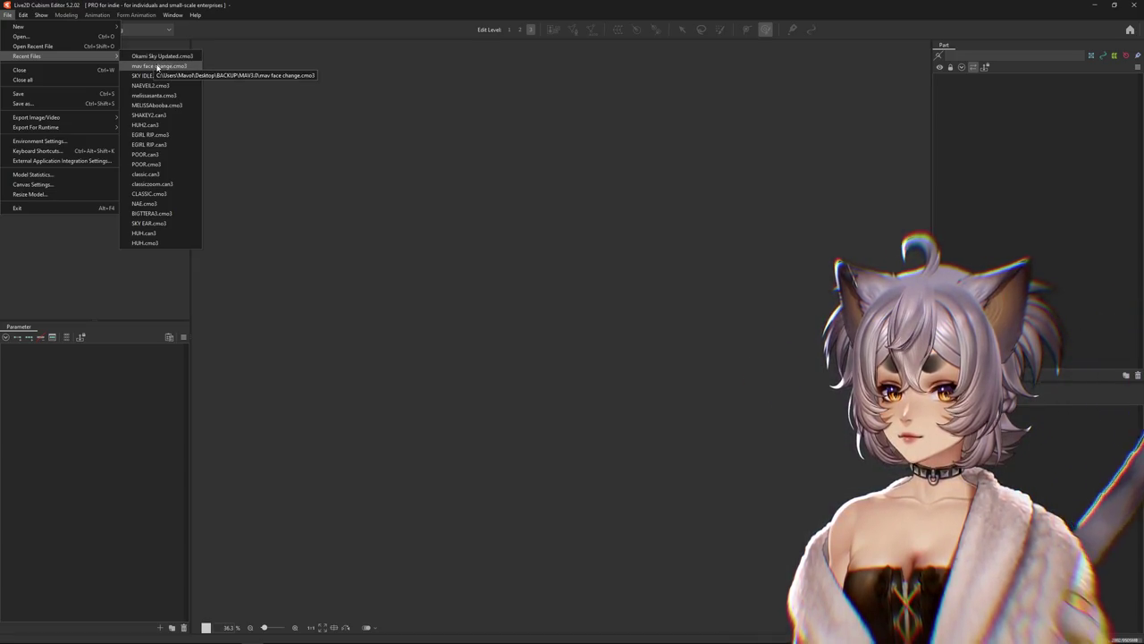
Open mav face change.cmo3 from the recent files list
{"action": "left_click", "coordinate": [158, 66]}
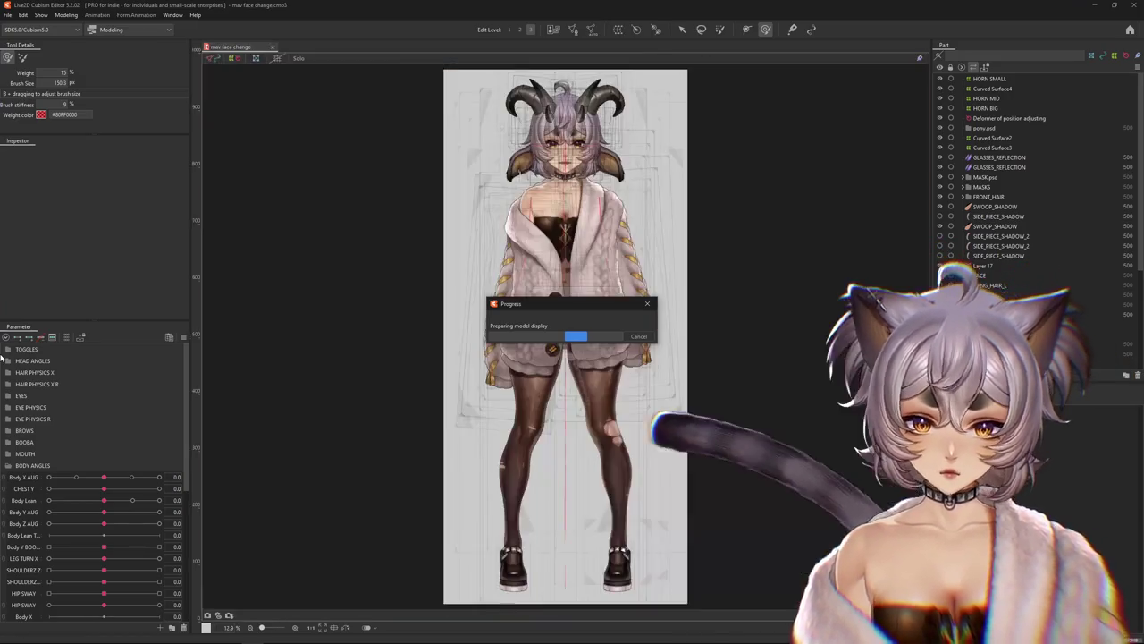
Set the goat toggle parameter in the TOGGLES group to 0
{"action": "left_click", "coordinate": [7, 349]}
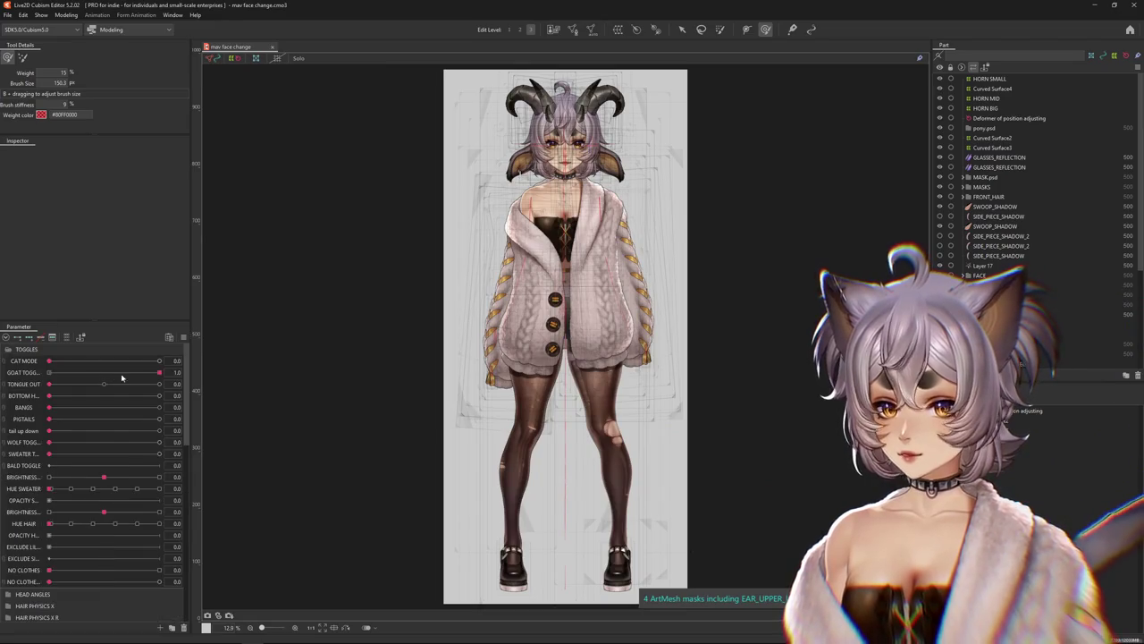
{"action": "left_click_drag", "start_coordinate": [154, 376], "coordinate": [2, 378]}
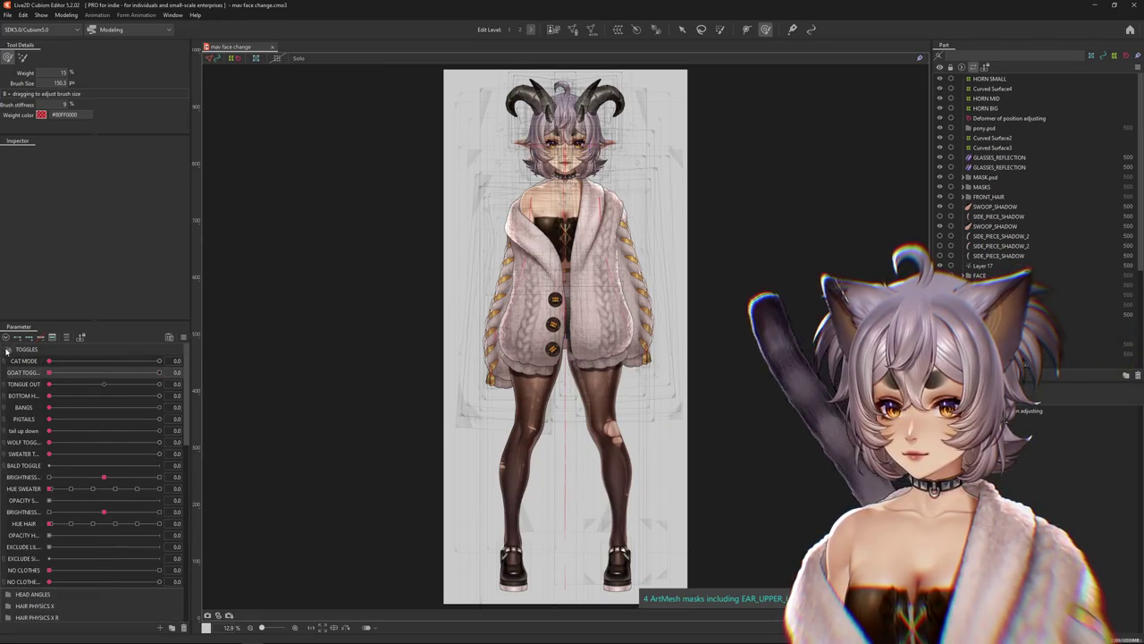
{"action": "left_click", "coordinate": [7, 349]}
Set the SWEATER toggle to 1, hiding the cardigan to reveal the corset
{"action": "scroll", "coordinate": [518, 354], "scroll_direction": "up", "scroll_amount": 3}
{"action": "scroll", "coordinate": [518, 354], "scroll_direction": "up", "scroll_amount": 2}
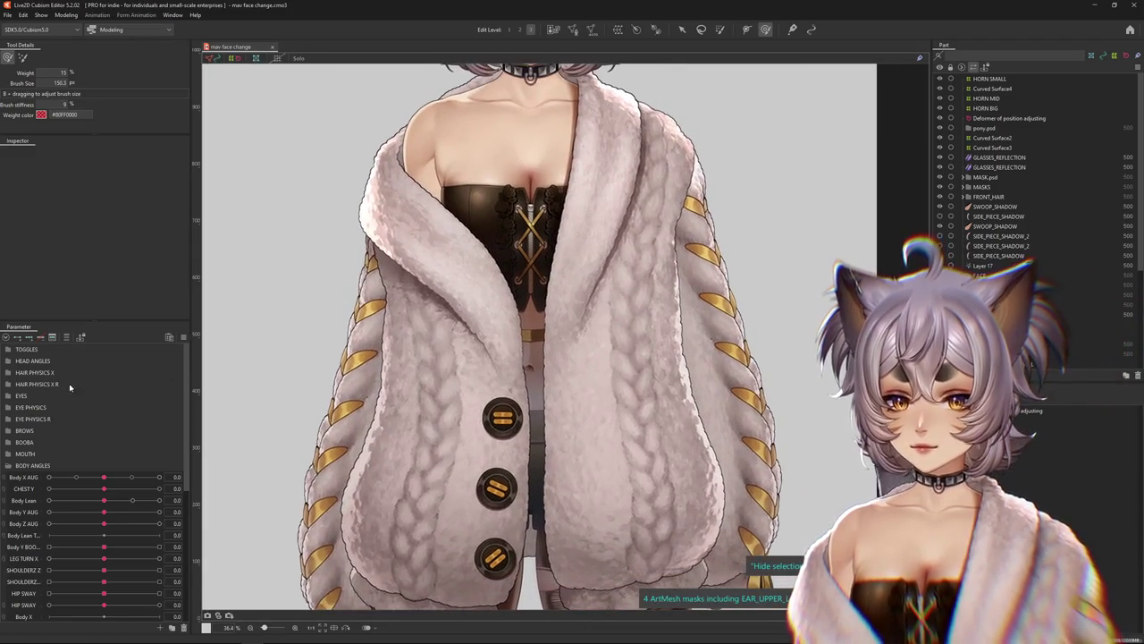
{"action": "left_click", "coordinate": [8, 465]}
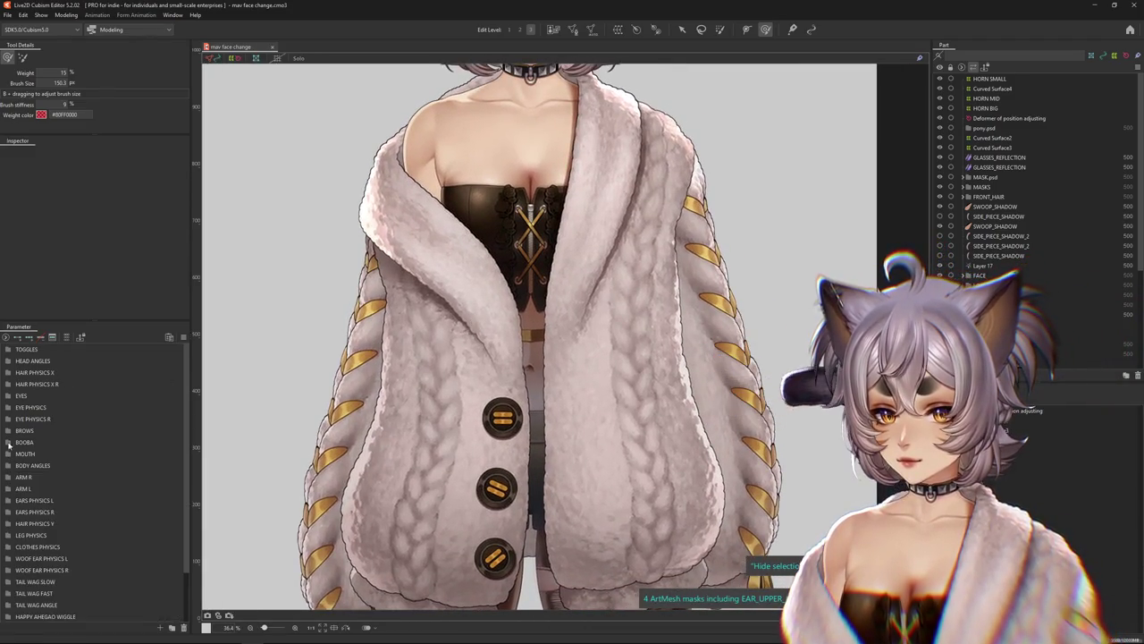
{"action": "left_click", "coordinate": [9, 352]}
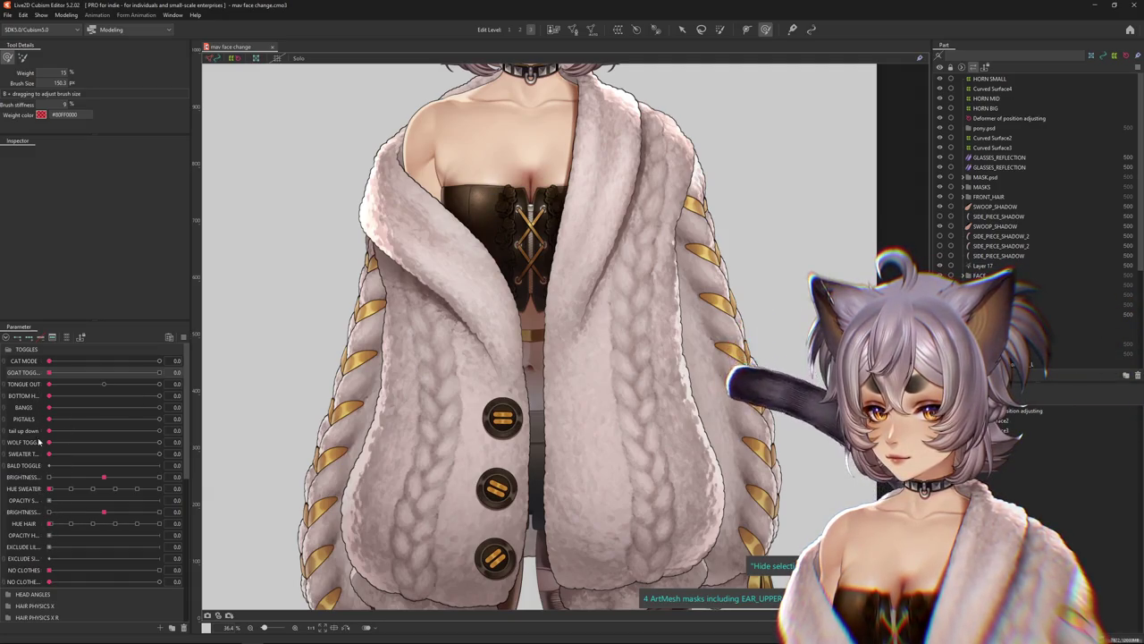
{"action": "left_click_drag", "start_coordinate": [49, 453], "coordinate": [159, 454]}
{"action": "scroll", "coordinate": [480, 295], "scroll_direction": "up", "scroll_amount": 3}
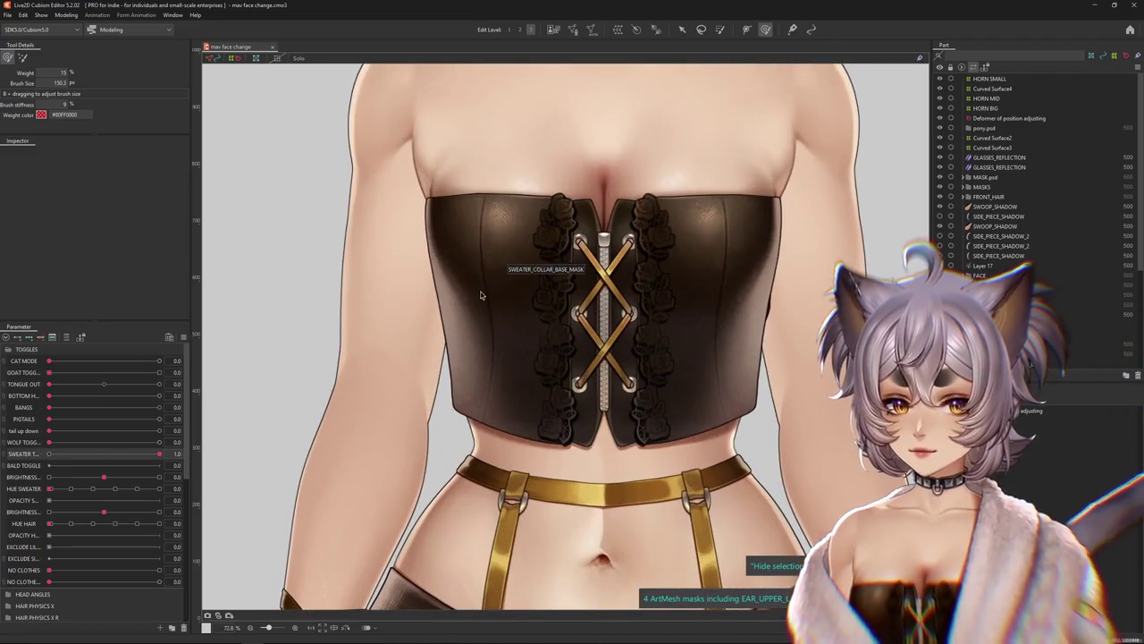
Delete CORSET_TEXTURE's Clipping ID, undoing an accidental mesh move afterwards
{"action": "right_click", "coordinate": [480, 295]}
{"action": "left_click", "coordinate": [527, 320]}
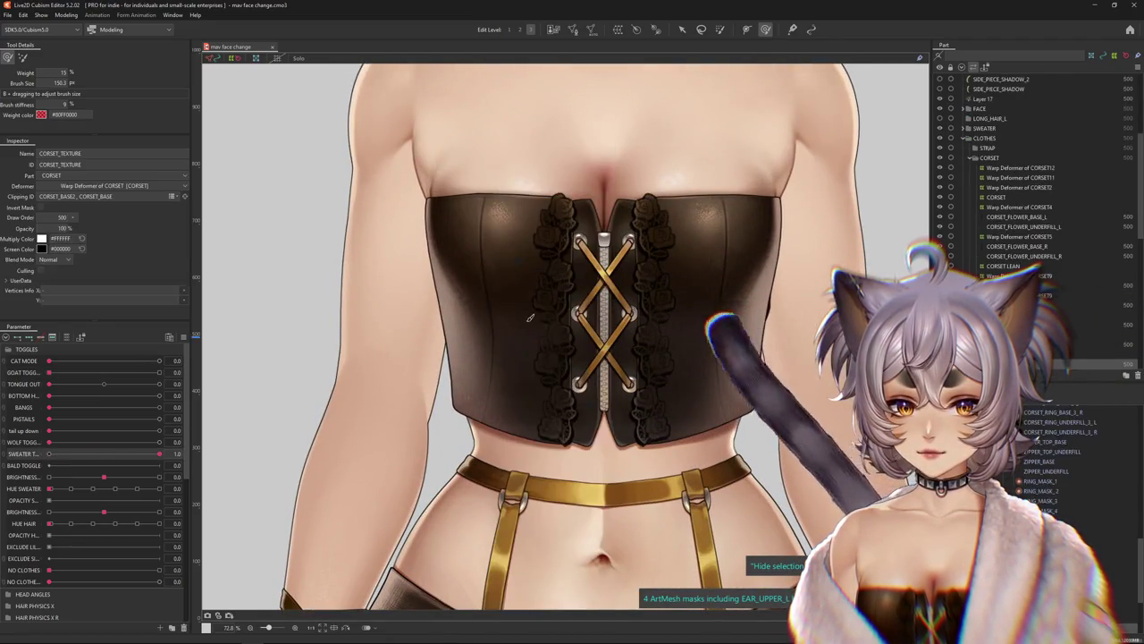
{"action": "left_click", "coordinate": [128, 195]}
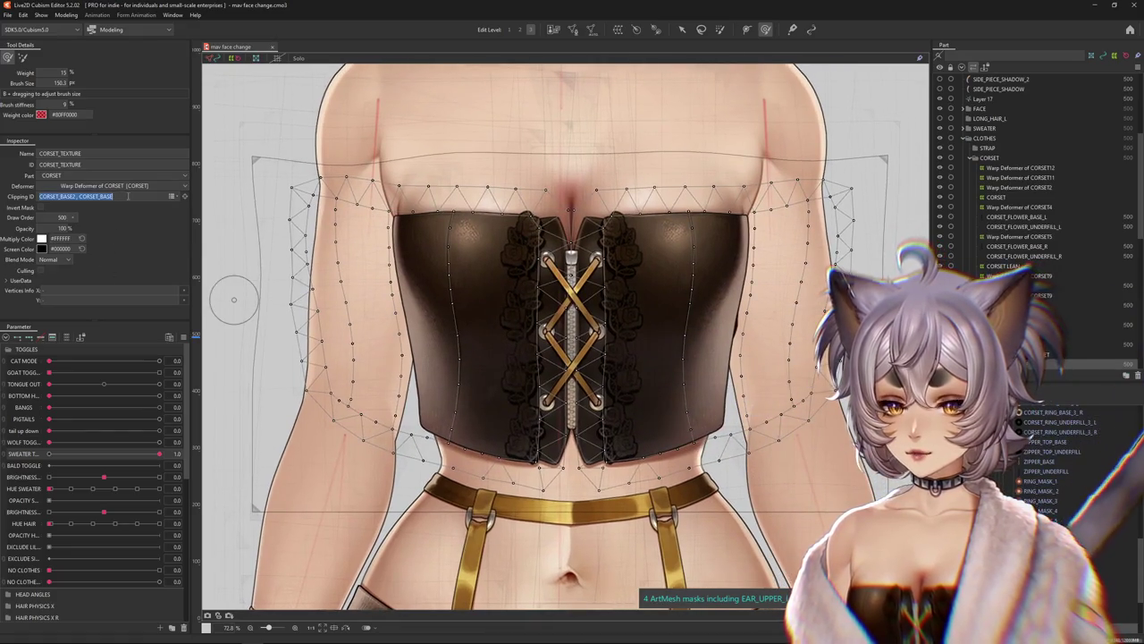
{"action": "key", "text": "BackSpace"}
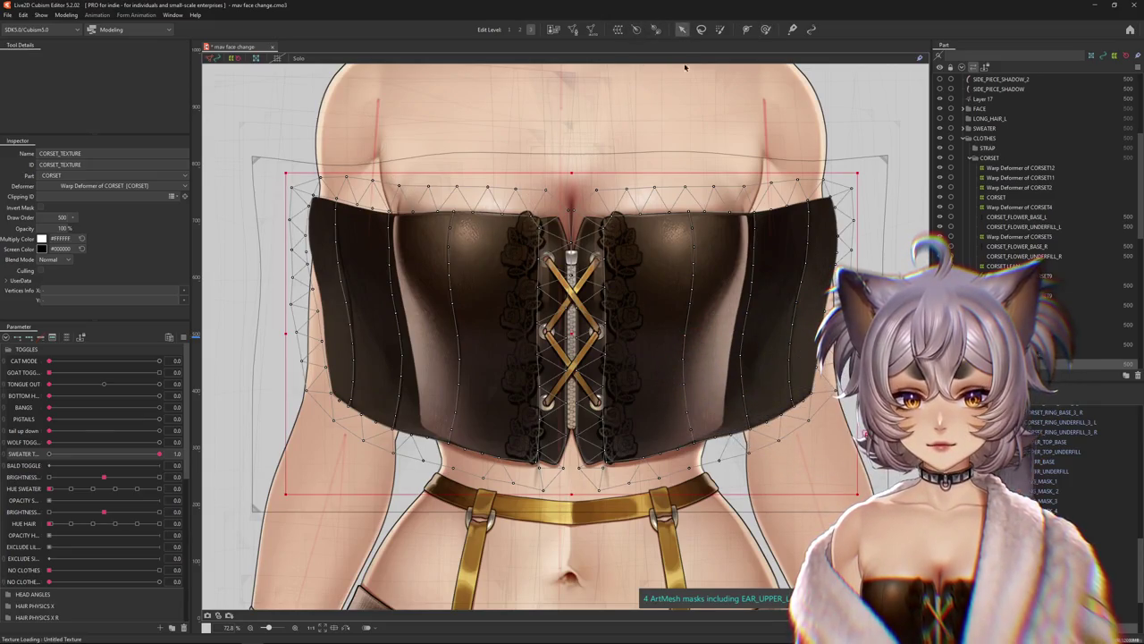
{"action": "left_click_drag", "start_coordinate": [570, 332], "coordinate": [511, 327]}
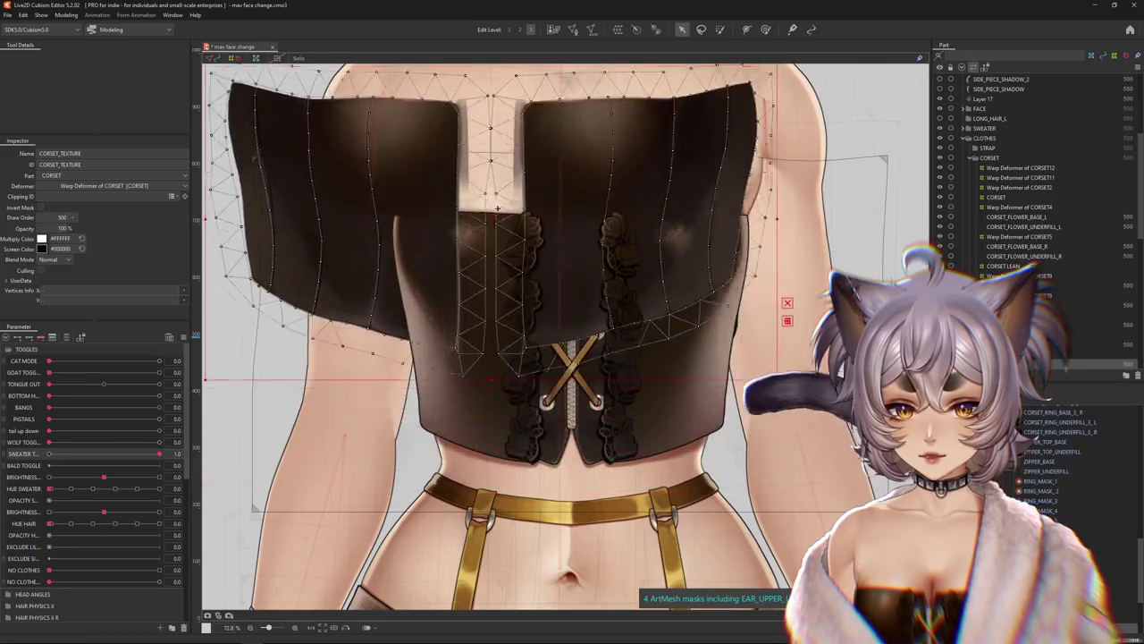
{"action": "key", "text": "ctrl+z"}
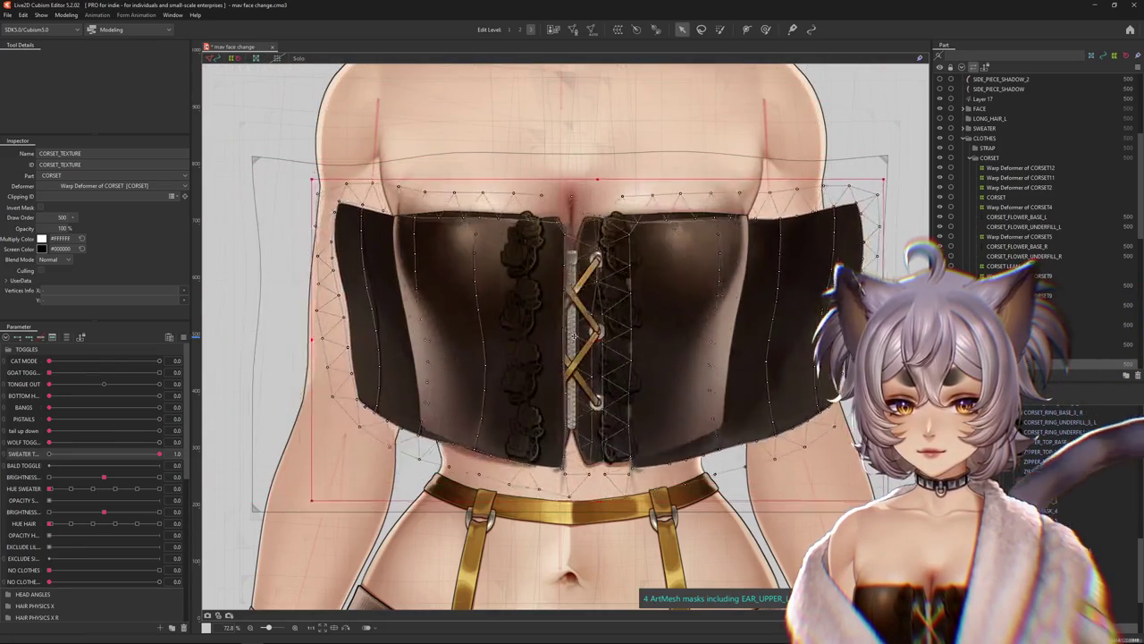
Inspect the CORSET_BASE_L and CORSET_REFLECTION_L meshes stacked under the corset
{"action": "right_click", "coordinate": [479, 330]}
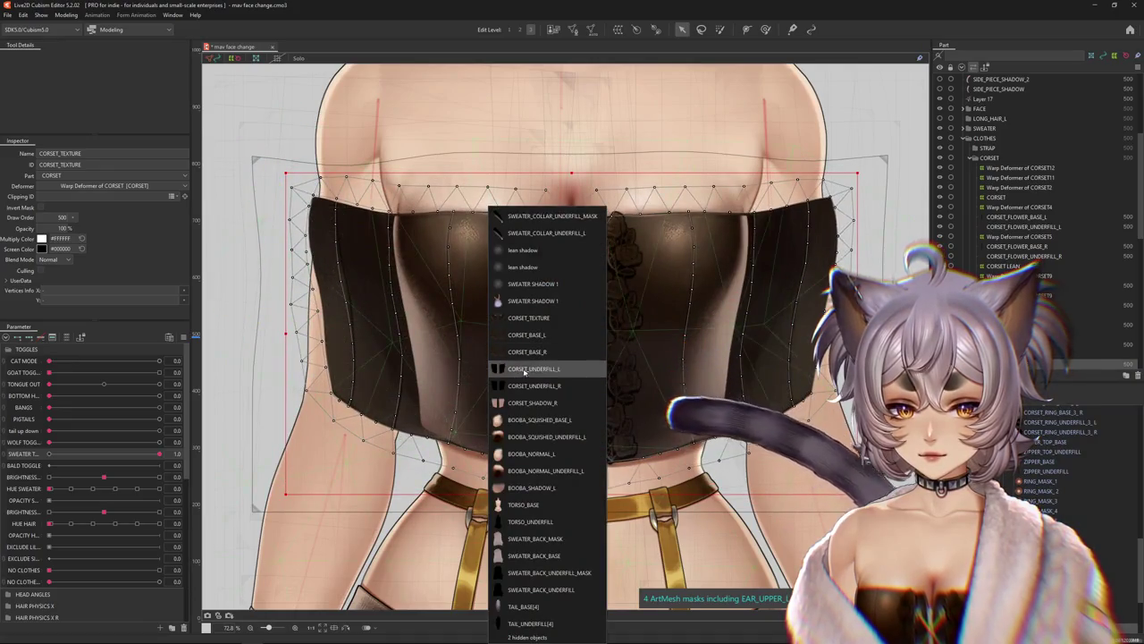
{"action": "left_click", "coordinate": [524, 338]}
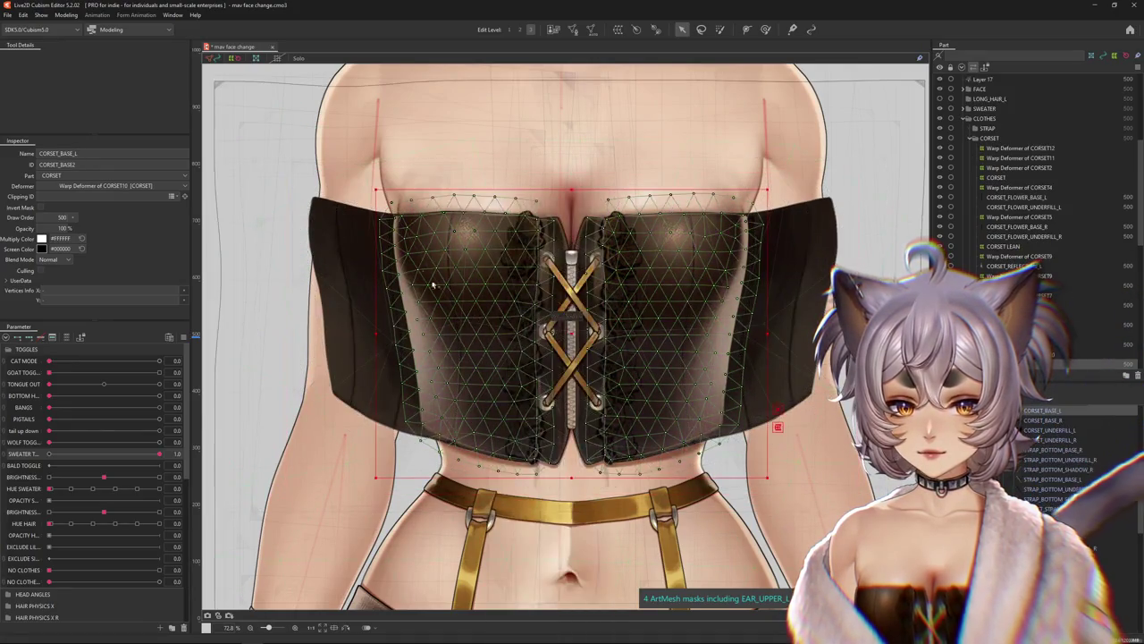
{"action": "left_click", "coordinate": [299, 58]}
{"action": "left_click", "coordinate": [301, 57]}
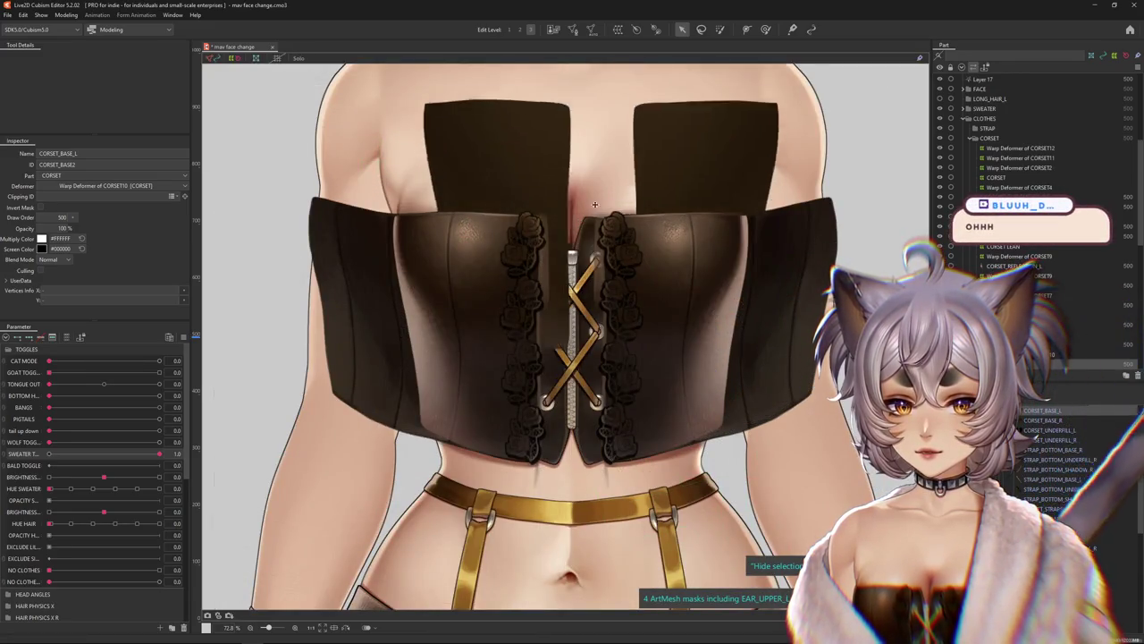
{"action": "right_click", "coordinate": [423, 340]}
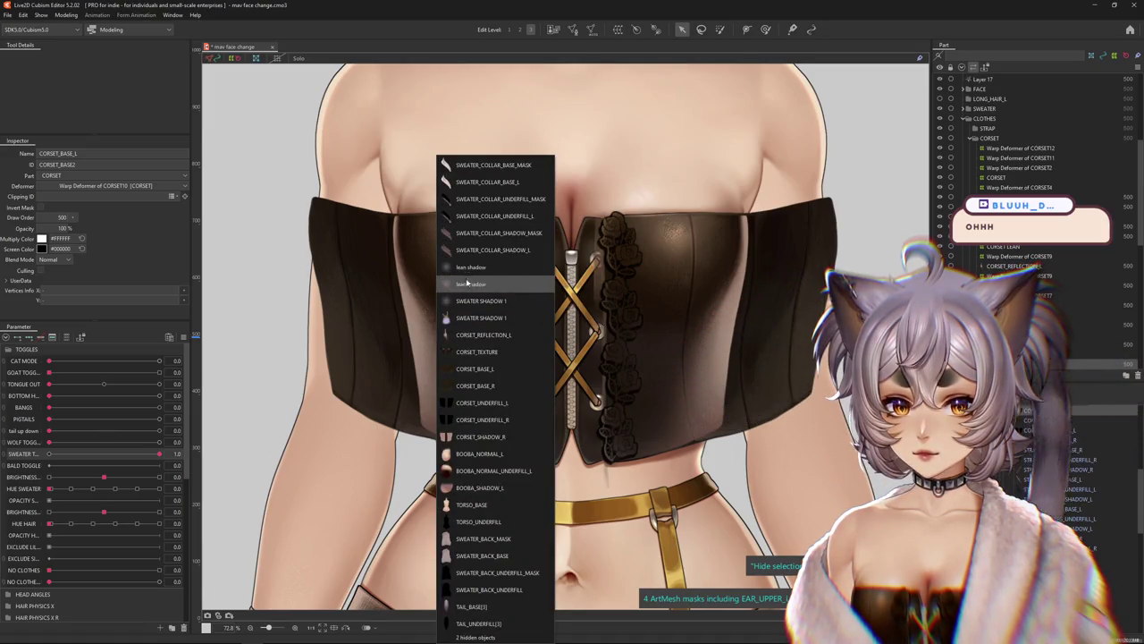
{"action": "left_click", "coordinate": [463, 336]}
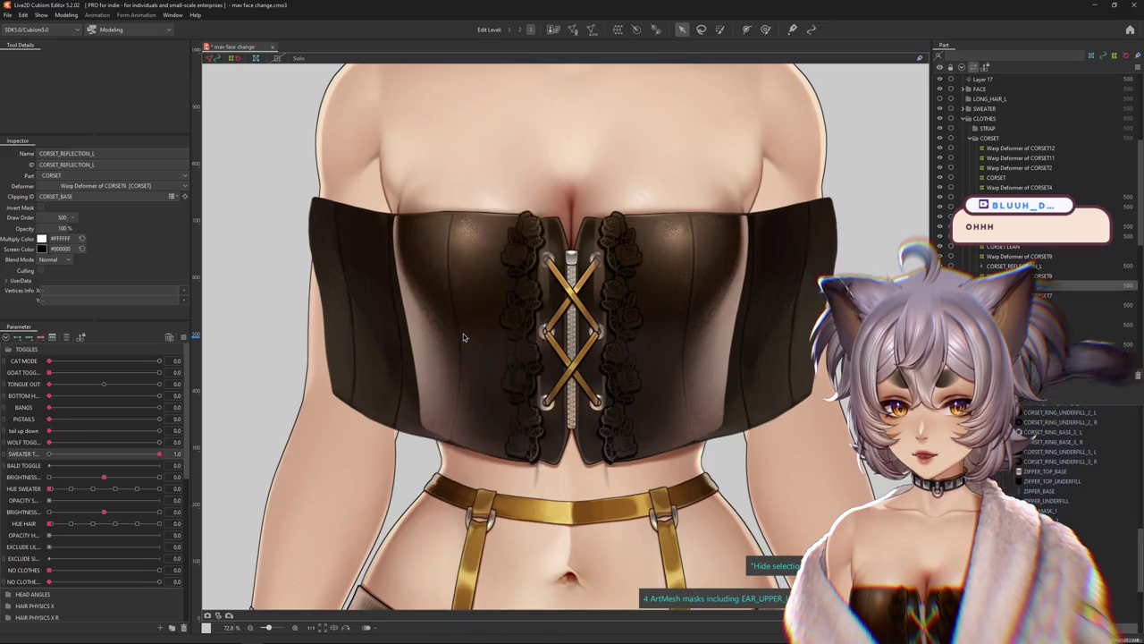
{"action": "key", "text": "Escape"}
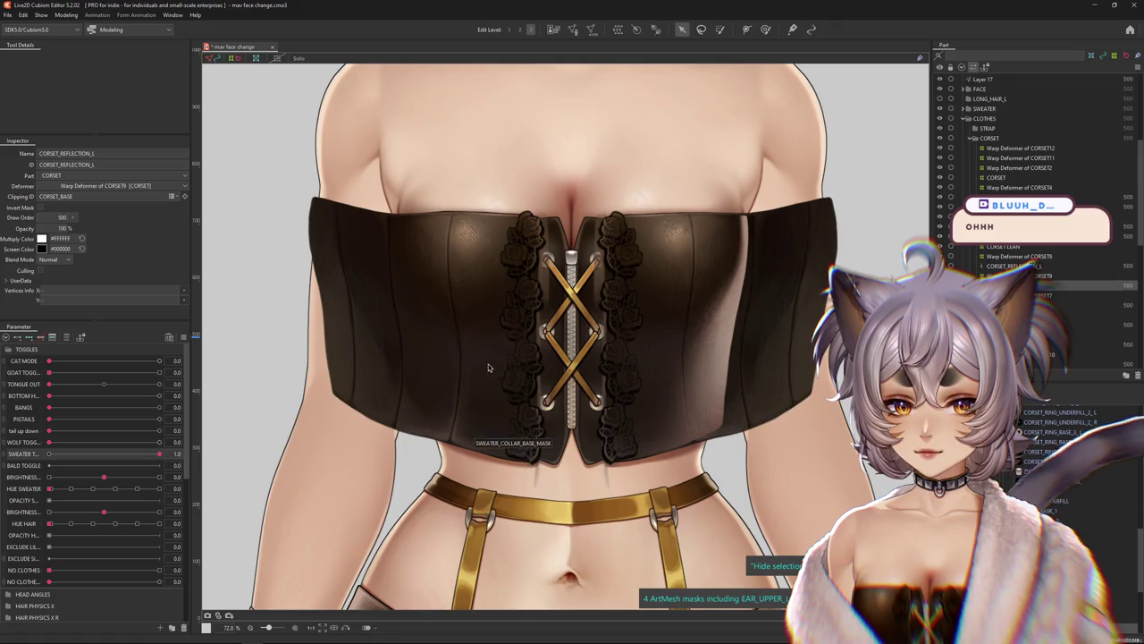
Select CORSET_TEXTURE, then select Warp Deformer of CORSET
{"action": "right_click", "coordinate": [488, 367]}
{"action": "left_click", "coordinate": [534, 351]}
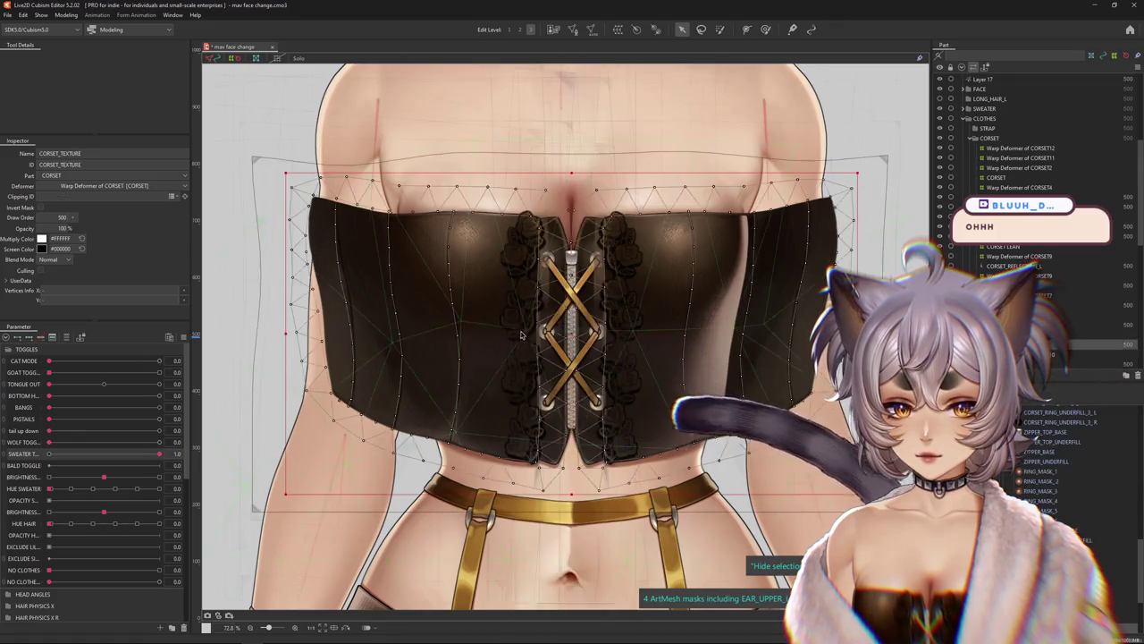
{"action": "key", "text": "Escape"}
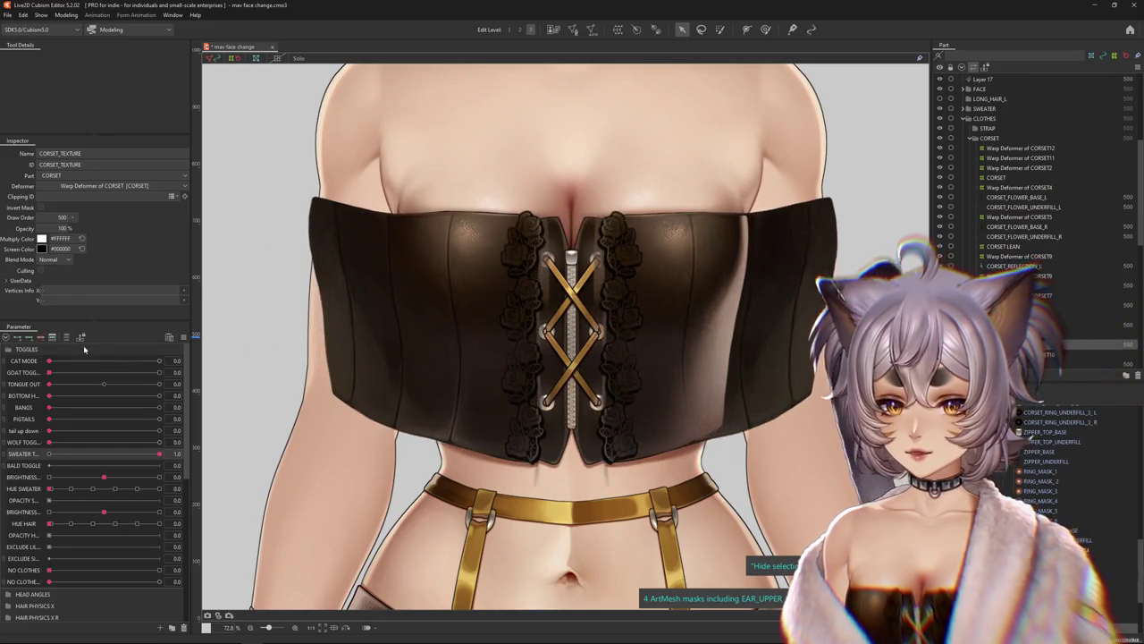
{"action": "left_click", "coordinate": [376, 515]}
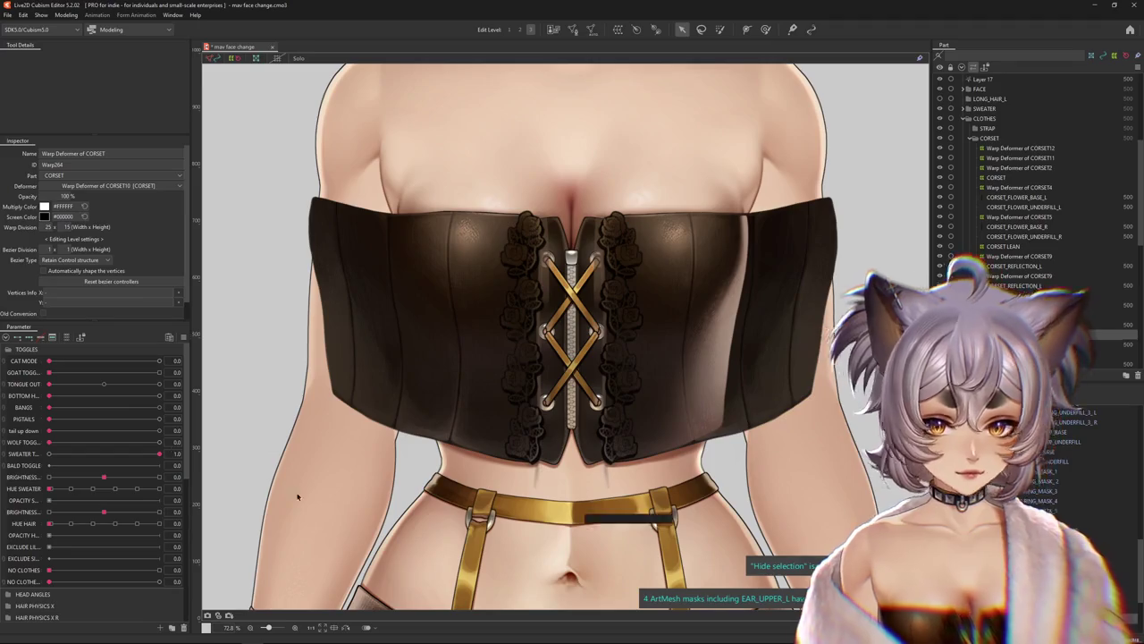
Filter parameters to Warp Deformer of CORSET and turn Body X AUG to test the corset
{"action": "left_click", "coordinate": [67, 337]}
{"action": "mouse_move", "coordinate": [111, 350]}
{"action": "left_mouse_down"}
{"action": "mouse_move", "coordinate": [143, 352]}
{"action": "mouse_move", "coordinate": [67, 348]}
{"action": "mouse_move", "coordinate": [140, 352]}
{"action": "mouse_move", "coordinate": [100, 351]}
{"action": "left_mouse_up"}
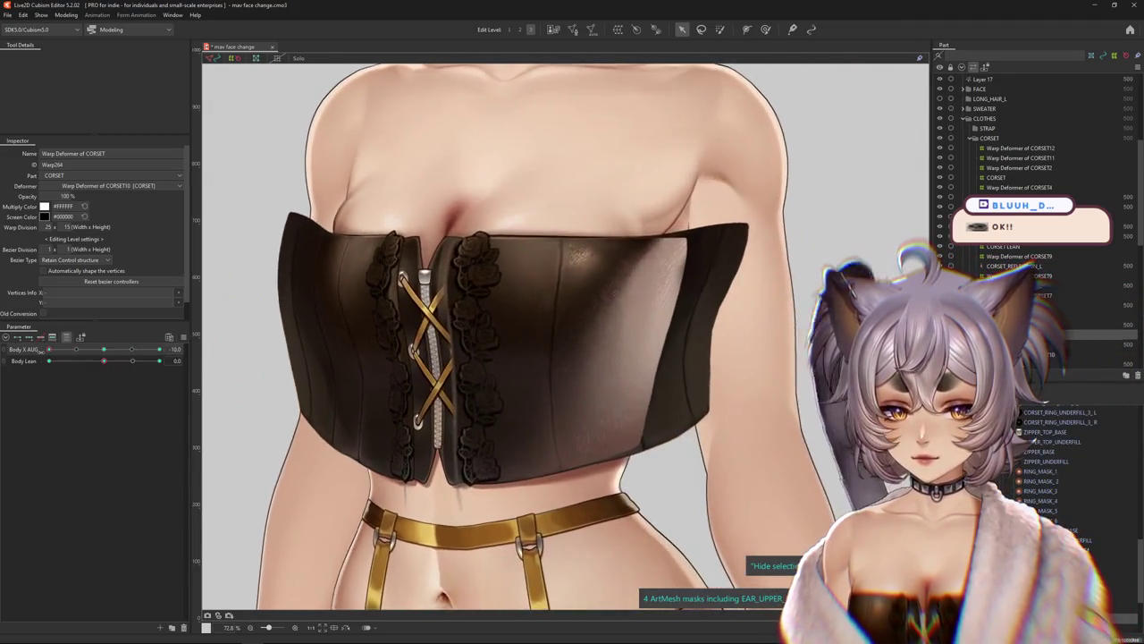
{"action": "mouse_move", "coordinate": [100, 351]}
{"action": "left_mouse_down"}
{"action": "mouse_move", "coordinate": [149, 355]}
{"action": "mouse_move", "coordinate": [105, 351]}
{"action": "left_mouse_up"}
Select the CORSET_TEXTURE mesh and scroll back up the parameter list
{"action": "right_click", "coordinate": [429, 321]}
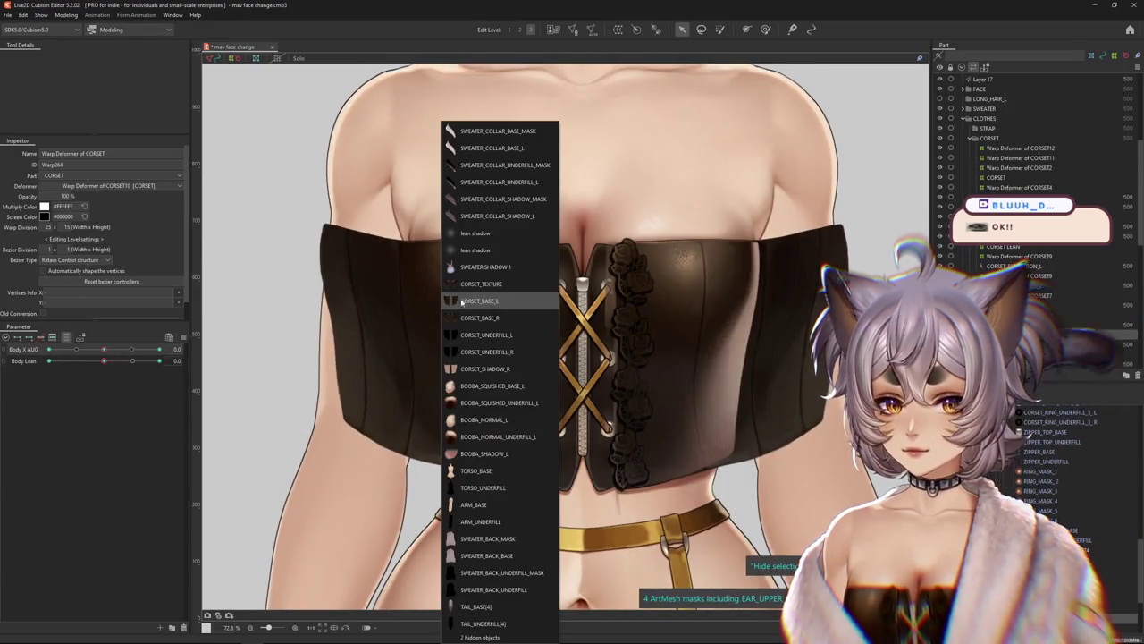
{"action": "left_click", "coordinate": [469, 284]}
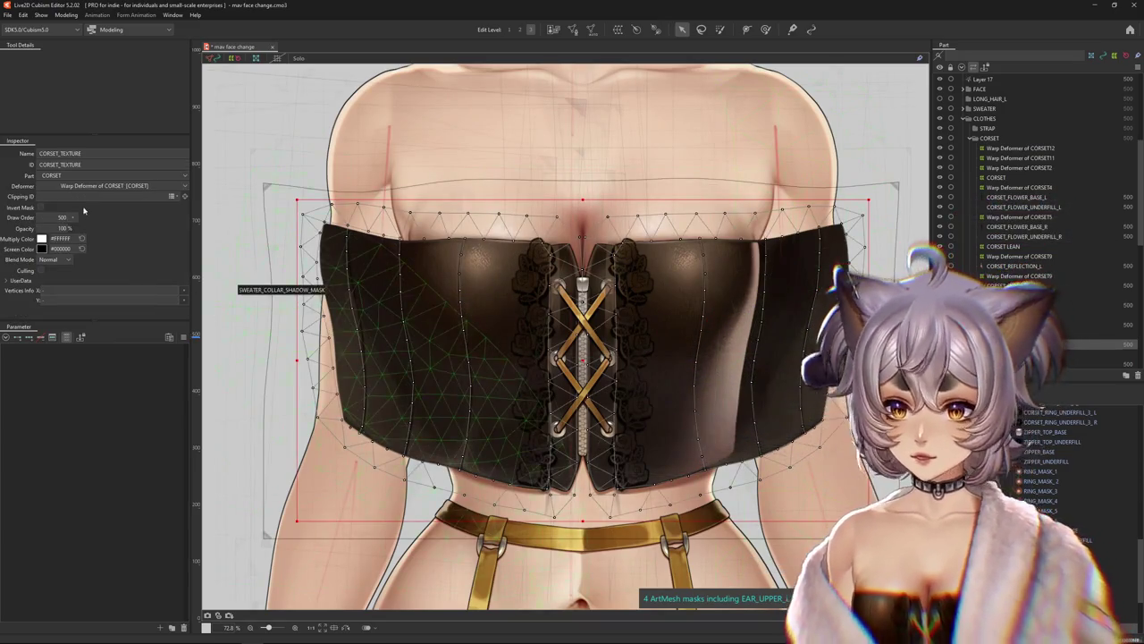
{"action": "scroll", "coordinate": [466, 420], "scroll_direction": "down", "scroll_amount": 3}
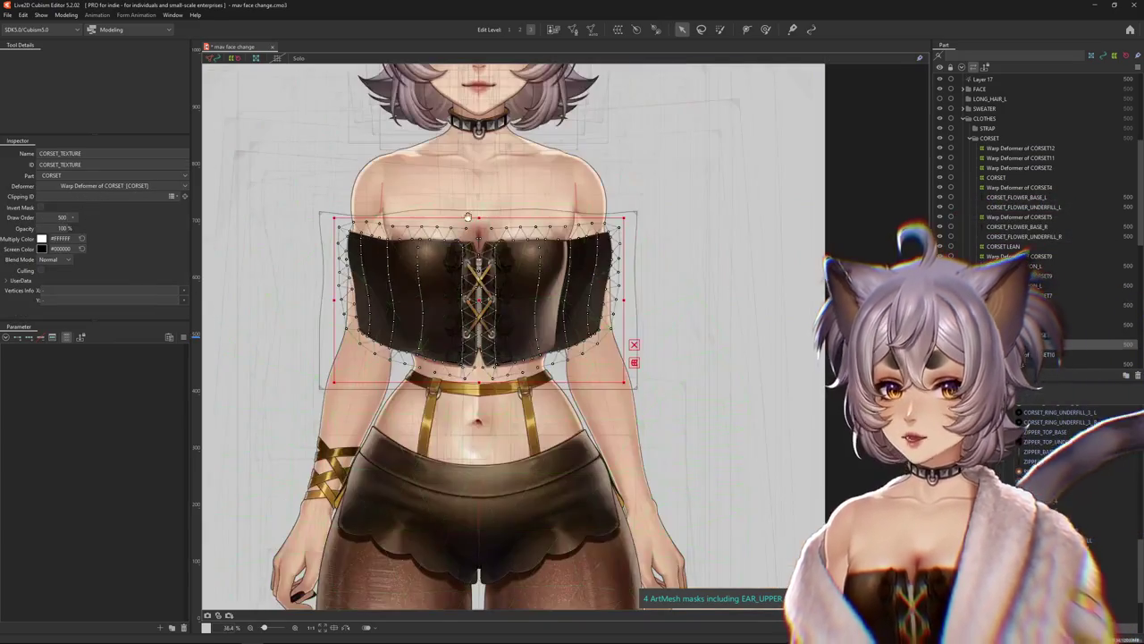
{"action": "scroll", "coordinate": [556, 257], "scroll_direction": "up", "scroll_amount": 1}
{"action": "scroll", "coordinate": [532, 307], "scroll_direction": "up", "scroll_amount": 1}
{"action": "scroll", "coordinate": [506, 356], "scroll_direction": "up", "scroll_amount": 1}
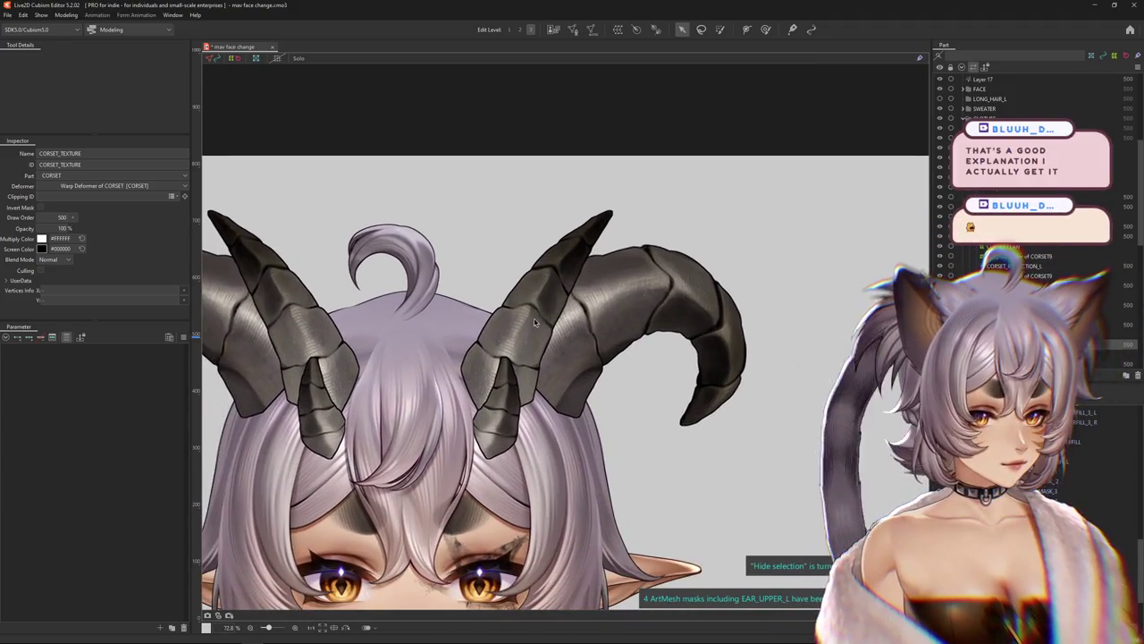
Select horn Layer 5, show all parameters, and expand HEAD ANGLES in place of TOGGLES
{"action": "right_click", "coordinate": [559, 315]}
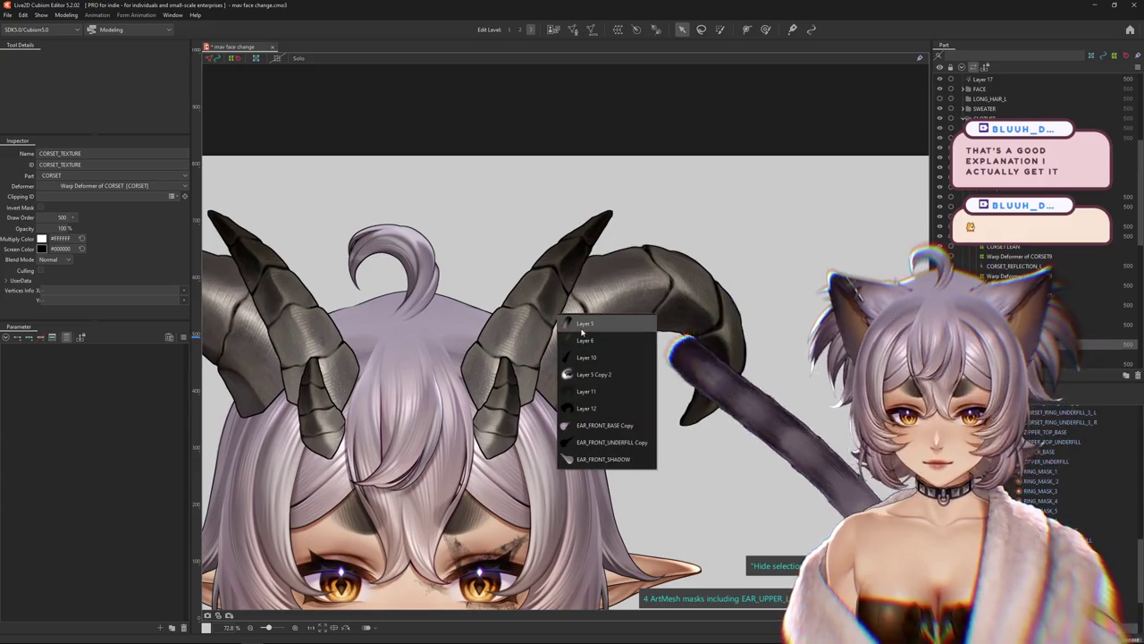
{"action": "left_click", "coordinate": [582, 325]}
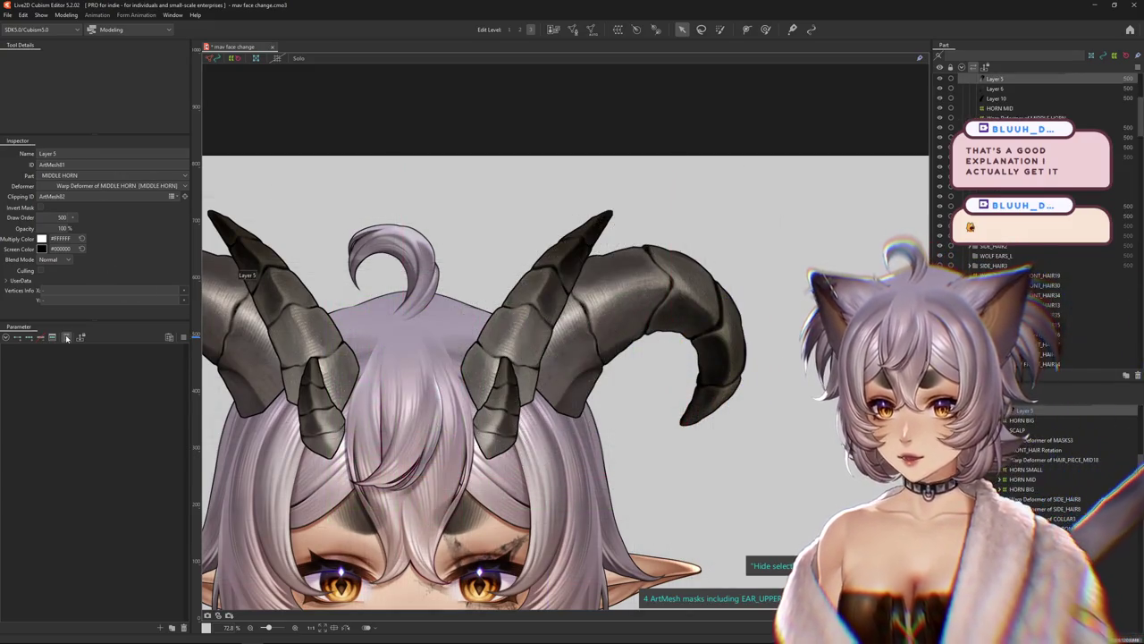
{"action": "left_click", "coordinate": [67, 338]}
{"action": "left_click", "coordinate": [14, 350]}
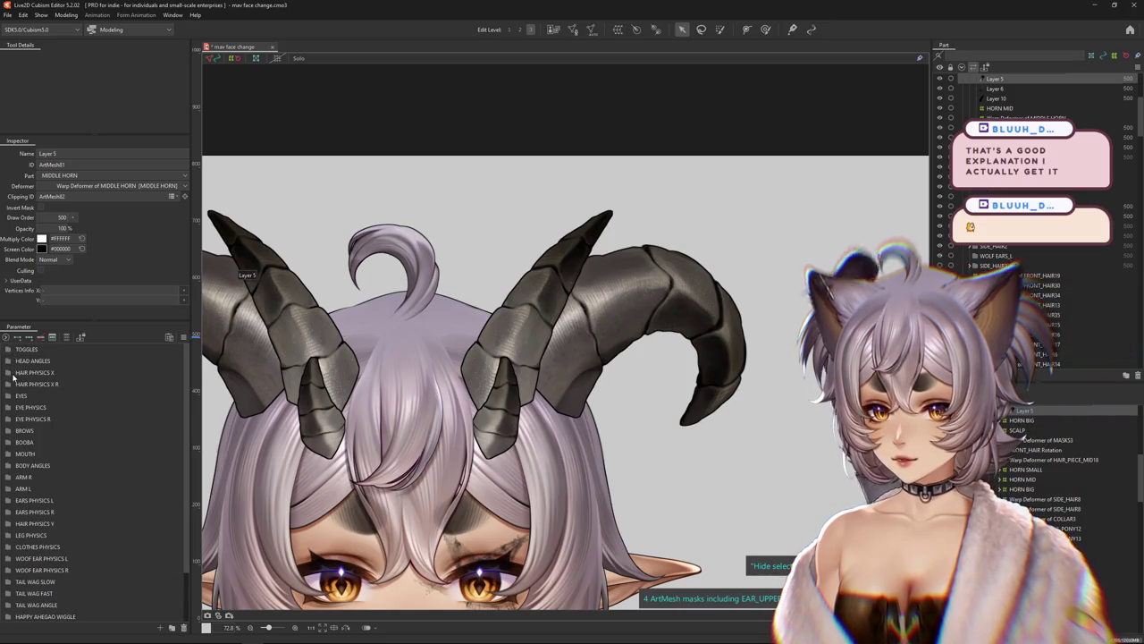
{"action": "left_click", "coordinate": [15, 362]}
Sweep ANGLE X ADJ from its low end to 30 to test the horns
{"action": "mouse_move", "coordinate": [104, 372]}
{"action": "left_mouse_down"}
{"action": "mouse_move", "coordinate": [147, 375]}
{"action": "mouse_move", "coordinate": [52, 378]}
{"action": "mouse_move", "coordinate": [152, 384]}
{"action": "mouse_move", "coordinate": [51, 376]}
{"action": "left_mouse_up"}
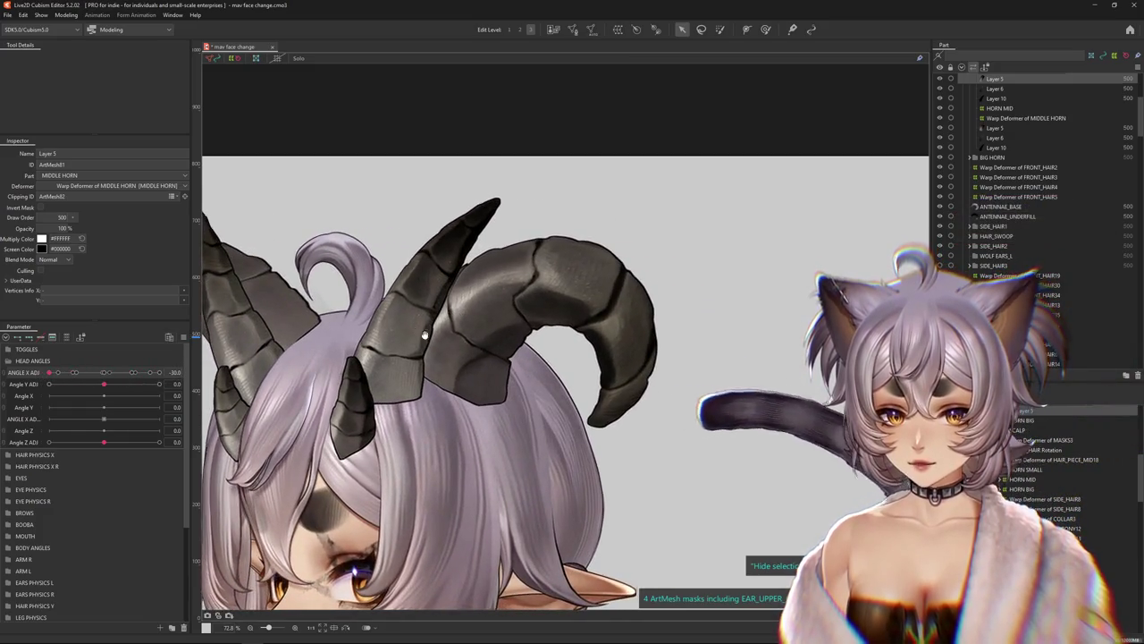
{"action": "mouse_move", "coordinate": [50, 371]}
{"action": "left_mouse_down"}
{"action": "mouse_move", "coordinate": [170, 371]}
{"action": "mouse_move", "coordinate": [42, 365]}
{"action": "mouse_move", "coordinate": [166, 372]}
{"action": "left_mouse_up"}
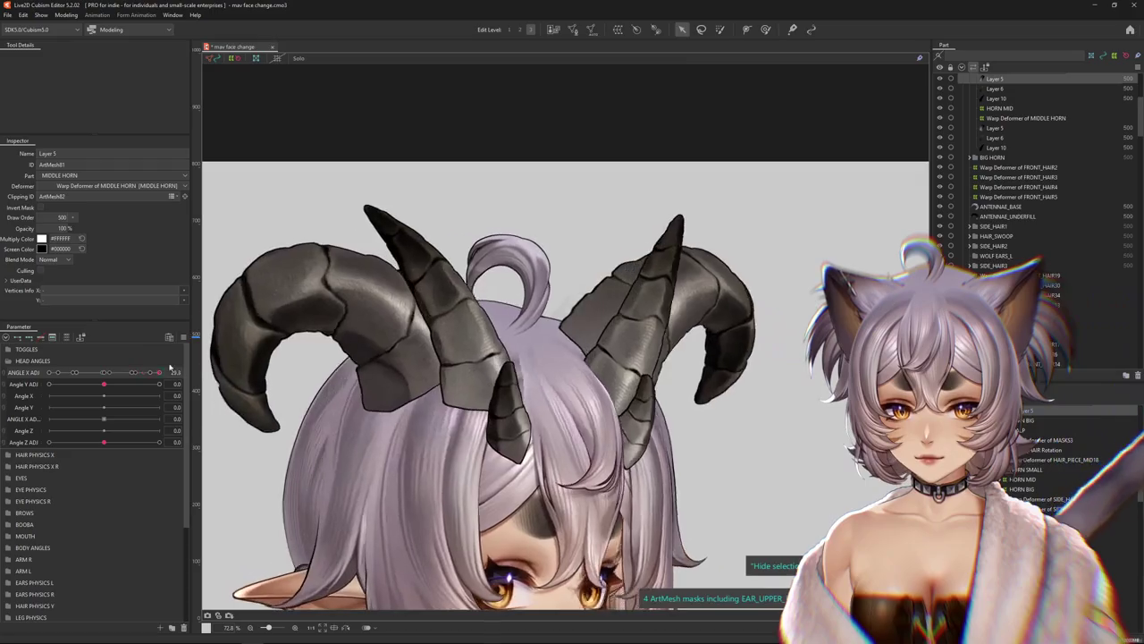
{"action": "scroll", "coordinate": [622, 417], "scroll_direction": "up", "scroll_amount": 5}
{"action": "left_click_drag", "start_coordinate": [622, 418], "coordinate": [561, 298]}
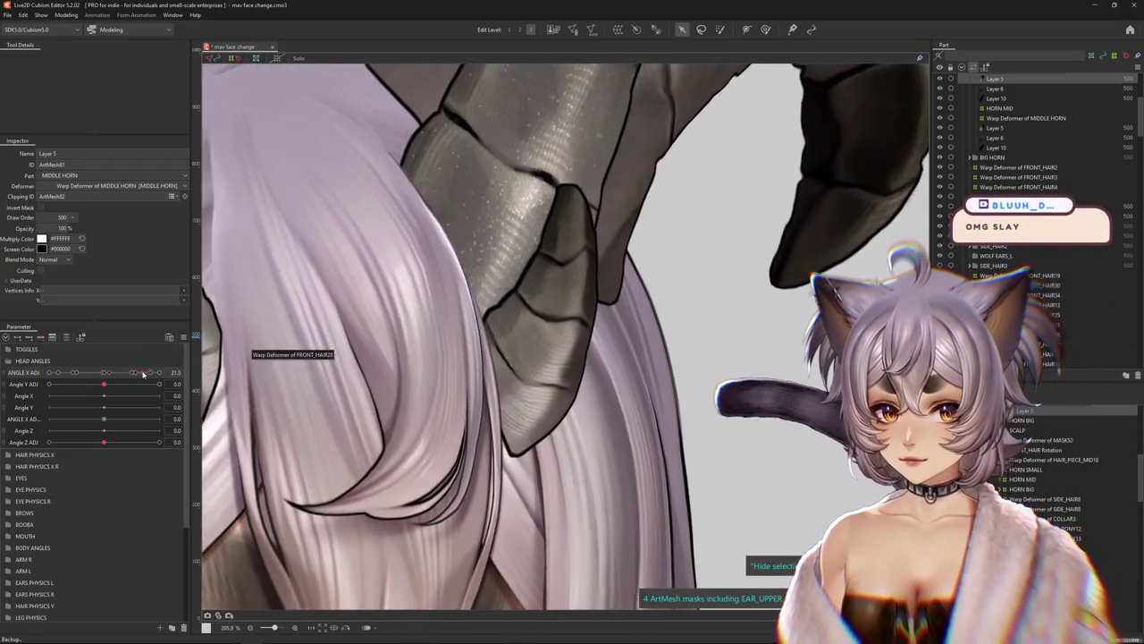
Turn the head to its full angle and bring the other horn into view
{"action": "mouse_move", "coordinate": [498, 352]}
{"action": "left_mouse_down"}
{"action": "mouse_move", "coordinate": [362, 322]}
{"action": "mouse_move", "coordinate": [413, 362]}
{"action": "left_mouse_up"}
{"action": "left_click_drag", "start_coordinate": [132, 372], "coordinate": [159, 372]}
{"action": "left_click", "coordinate": [186, 371]}
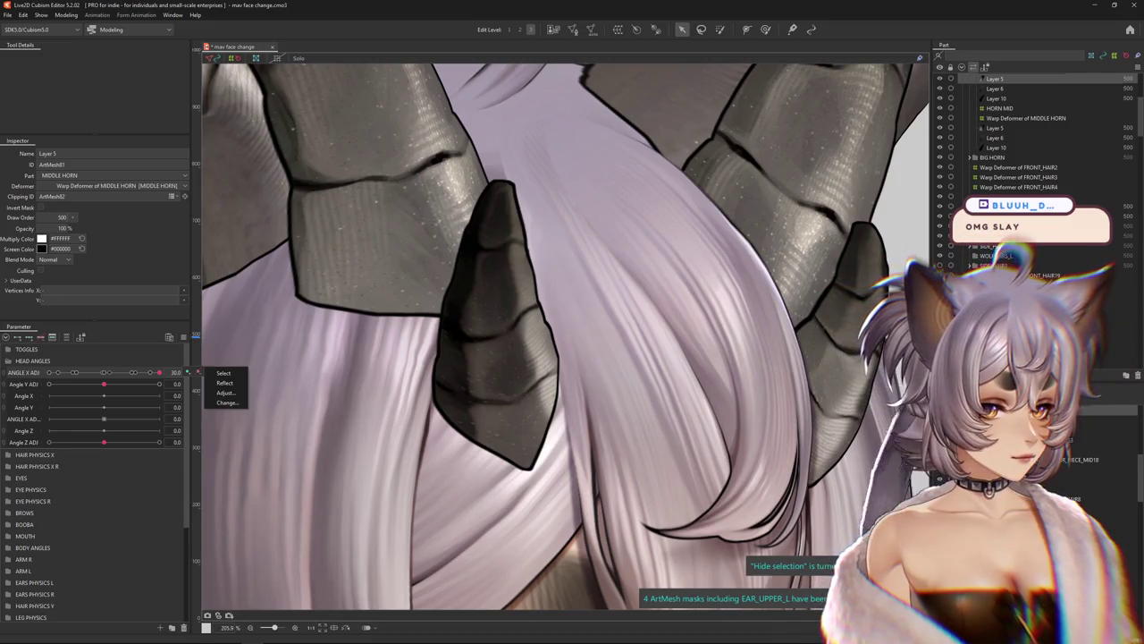
{"action": "key", "text": "Escape"}
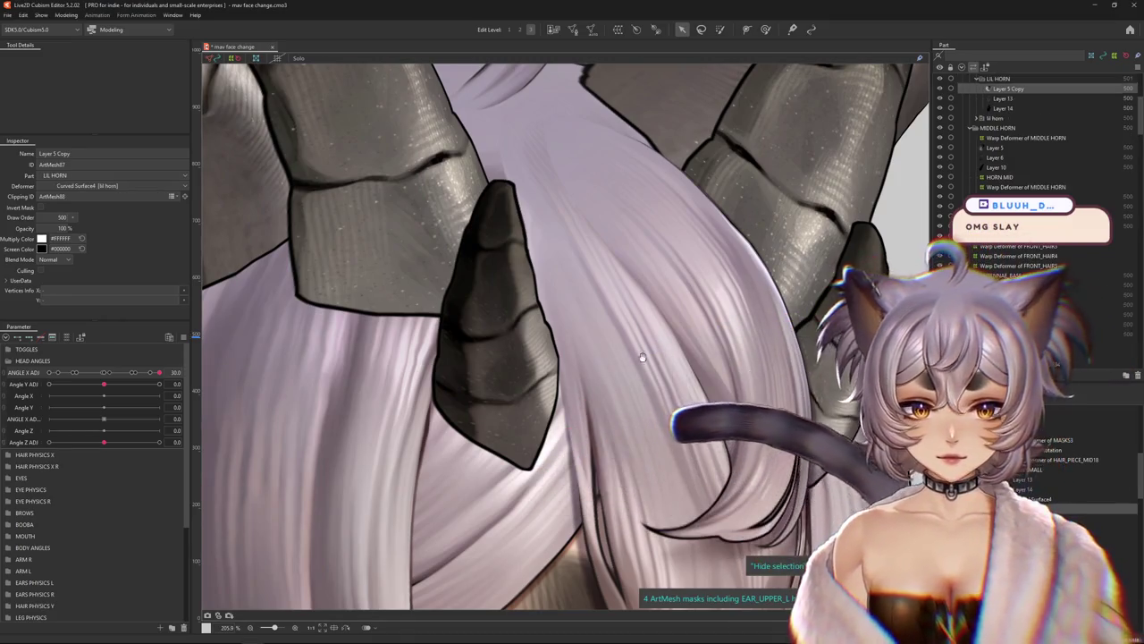
{"action": "left_click_drag", "start_coordinate": [757, 289], "coordinate": [554, 340]}
Select Layer 5 Copy and sweep ANGLE X ADJ to its minimum to check its deformation
{"action": "left_click", "coordinate": [538, 353]}
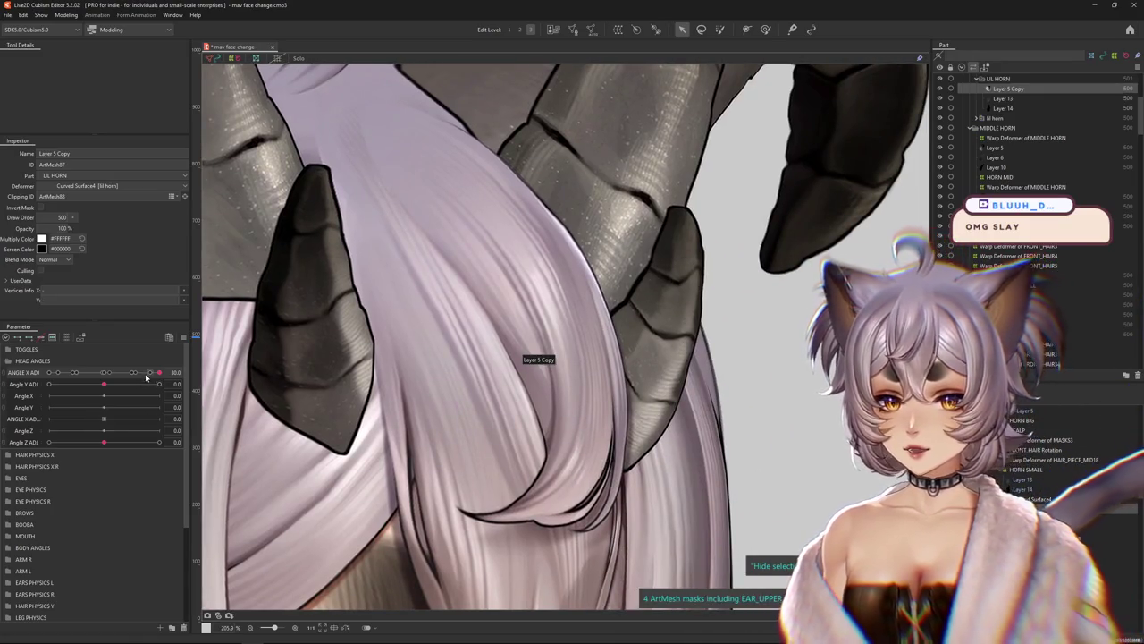
{"action": "left_click_drag", "start_coordinate": [147, 378], "coordinate": [104, 371]}
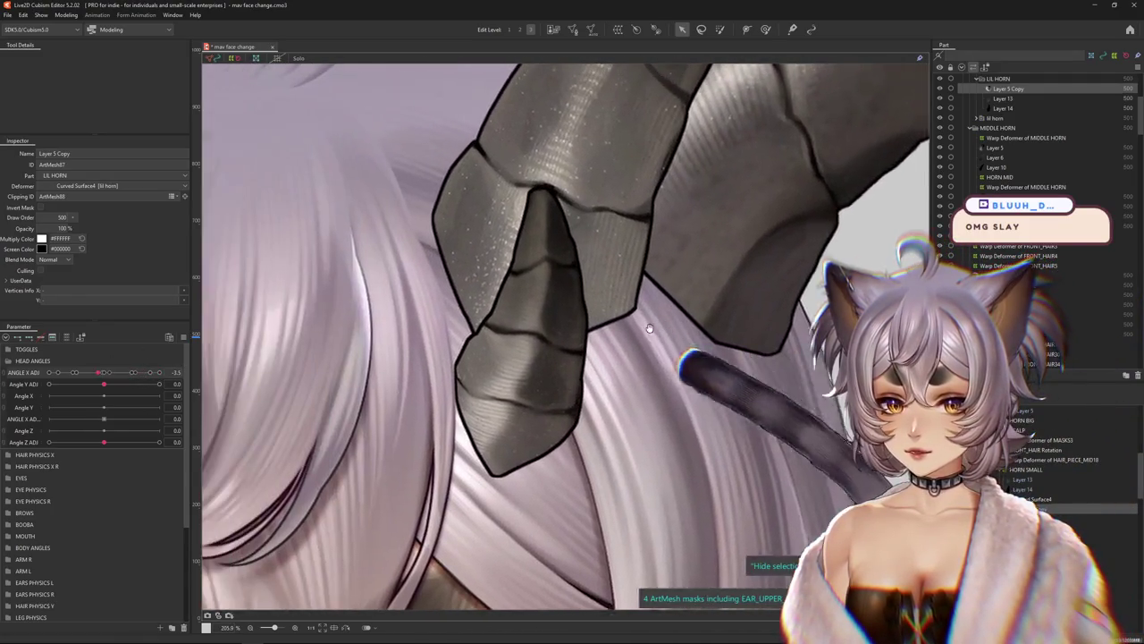
{"action": "left_click_drag", "start_coordinate": [650, 328], "coordinate": [654, 289]}
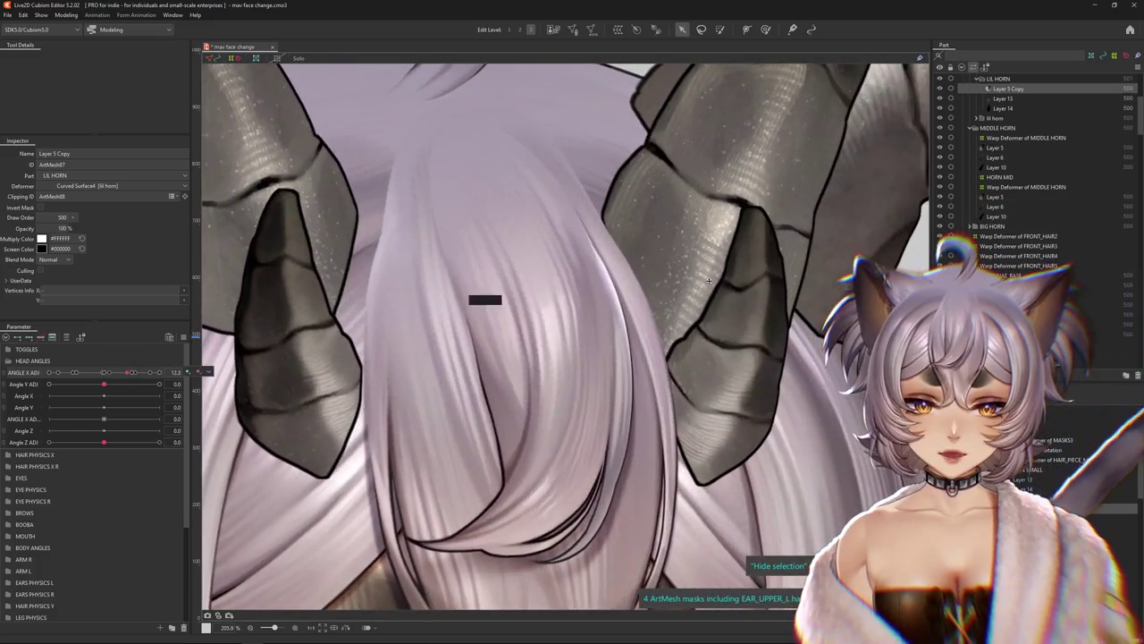
{"action": "scroll", "coordinate": [768, 370], "scroll_direction": "down", "scroll_amount": 3}
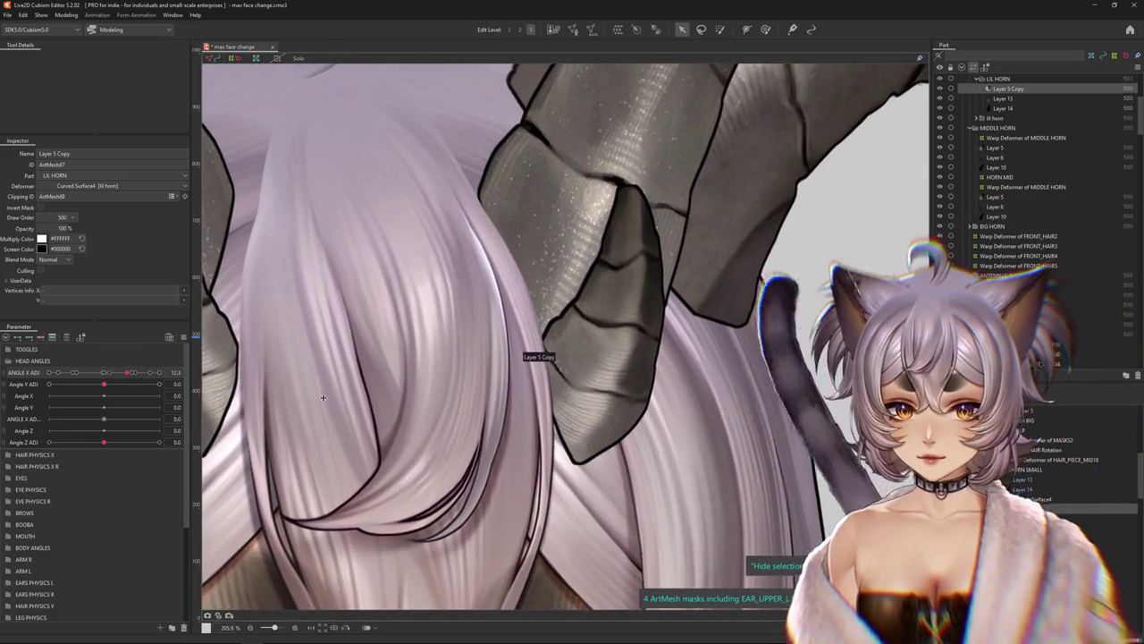
{"action": "left_click", "coordinate": [109, 374]}
{"action": "left_click_drag", "start_coordinate": [109, 373], "coordinate": [59, 372]}
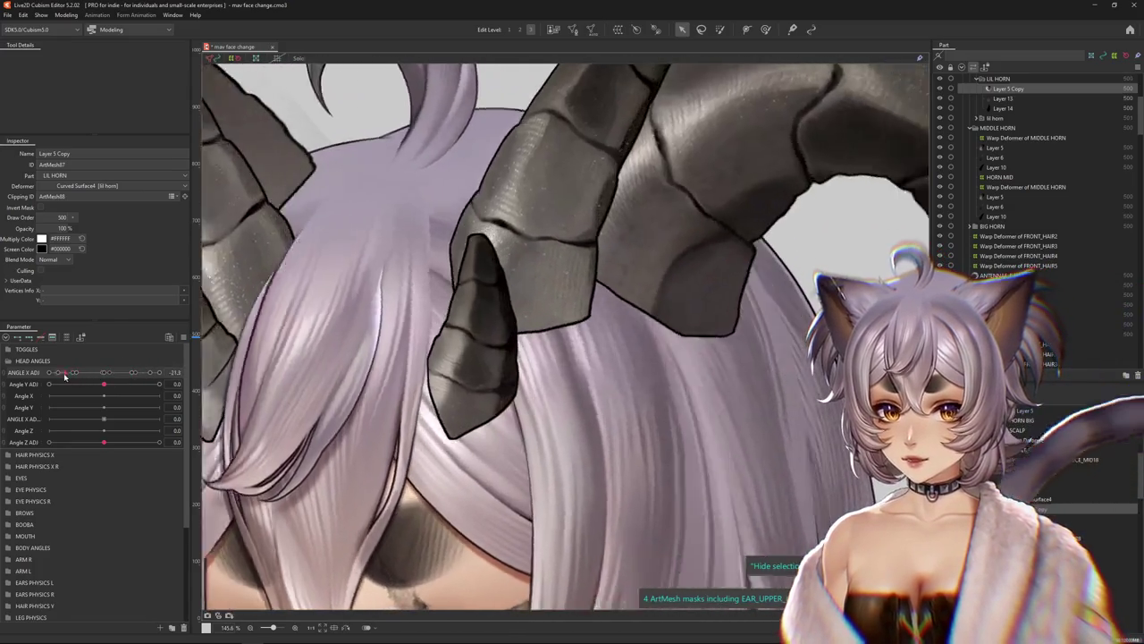
{"action": "left_click_drag", "start_coordinate": [59, 372], "coordinate": [32, 375]}
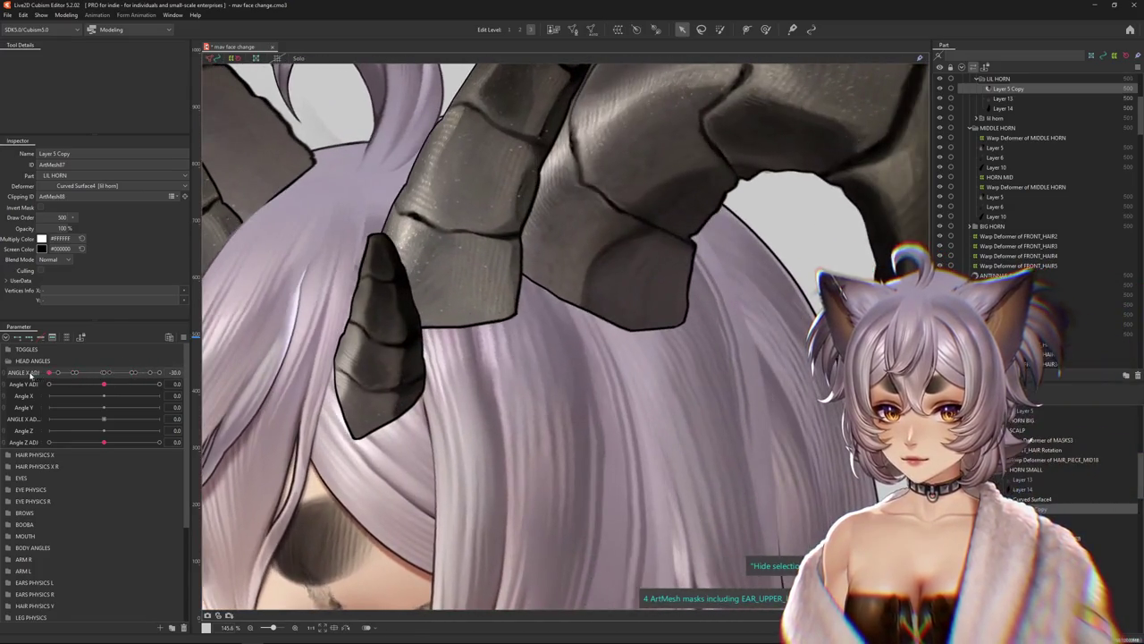
Clear Layer 5 Copy's Clipping ID and return the head turn to 0
{"action": "right_click", "coordinate": [374, 349]}
{"action": "left_click", "coordinate": [410, 370]}
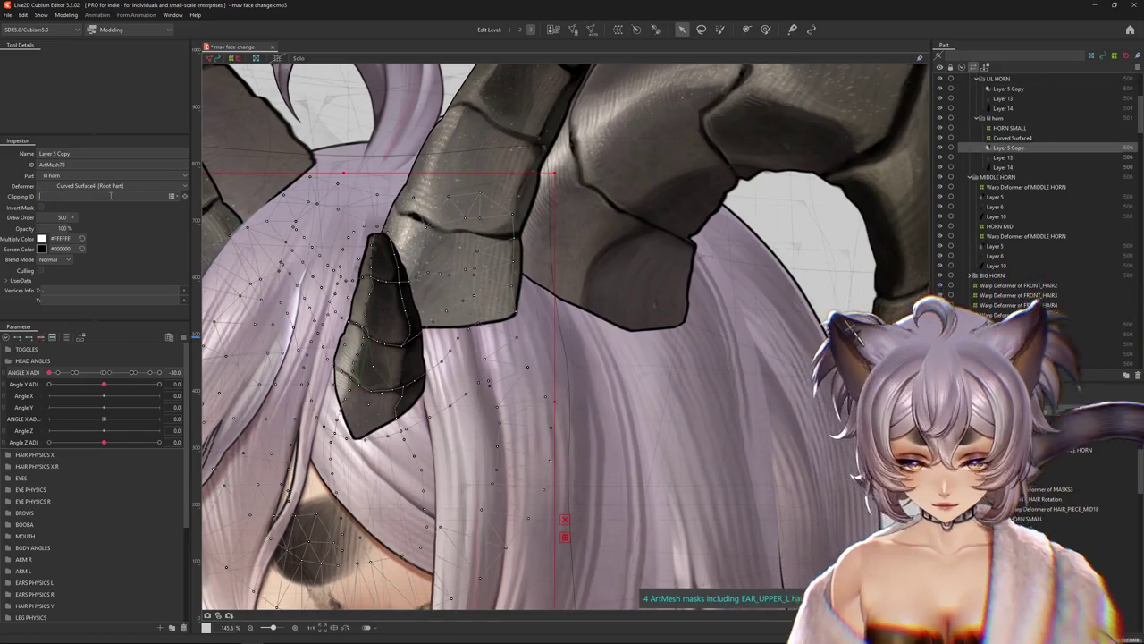
{"action": "key", "text": "BackSpace"}
{"action": "scroll", "coordinate": [481, 268], "scroll_direction": "down", "scroll_amount": 3}
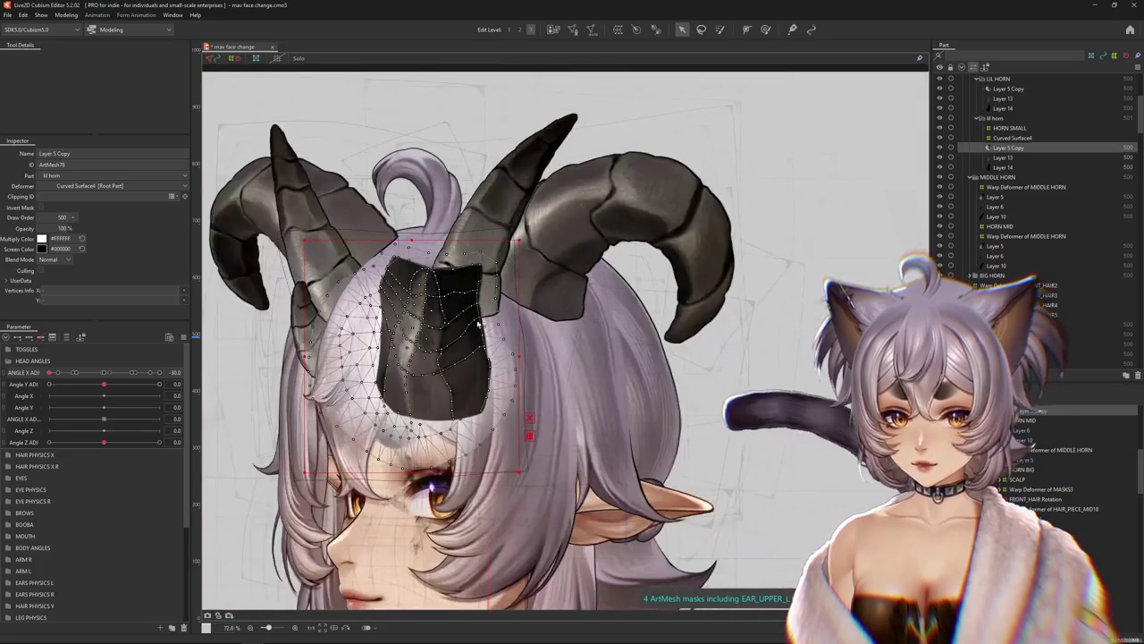
{"action": "scroll", "coordinate": [456, 380], "scroll_direction": "up", "scroll_amount": 2}
{"action": "key", "text": "h"}
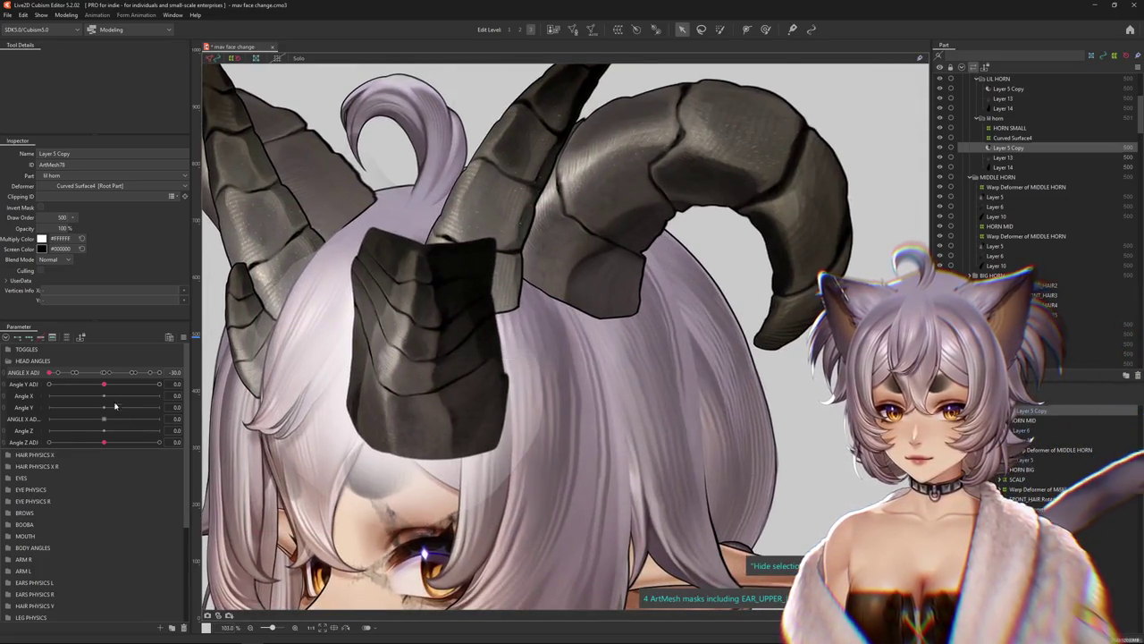
{"action": "left_click_drag", "start_coordinate": [456, 380], "coordinate": [539, 278]}
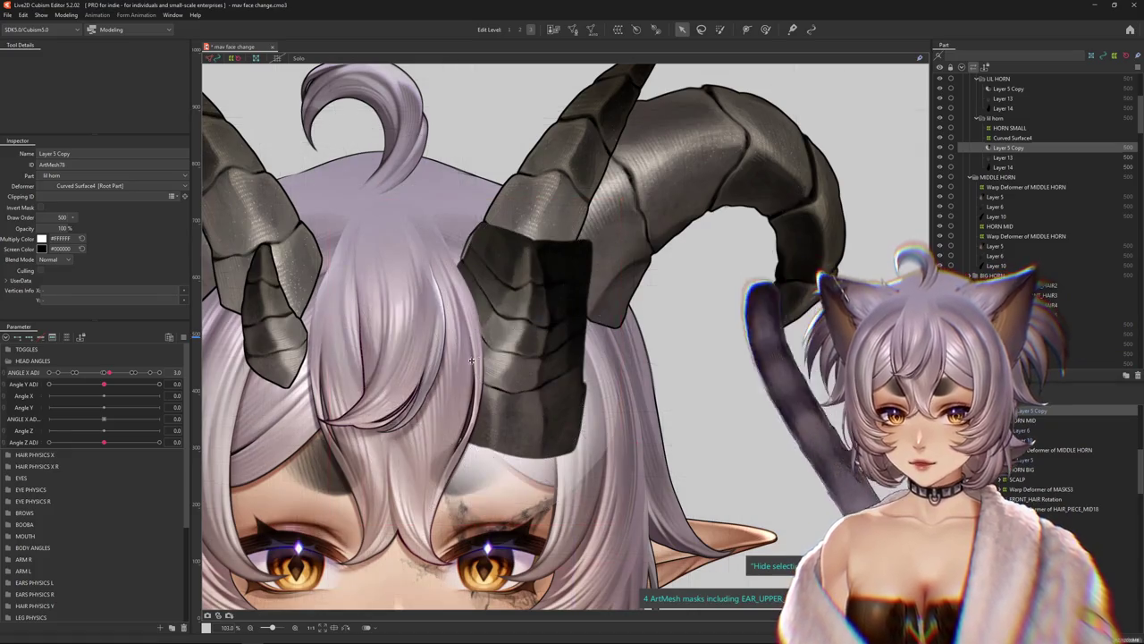
{"action": "mouse_move", "coordinate": [117, 373]}
{"action": "left_mouse_down"}
{"action": "mouse_move", "coordinate": [100, 369]}
{"action": "mouse_move", "coordinate": [110, 372]}
{"action": "left_mouse_up"}
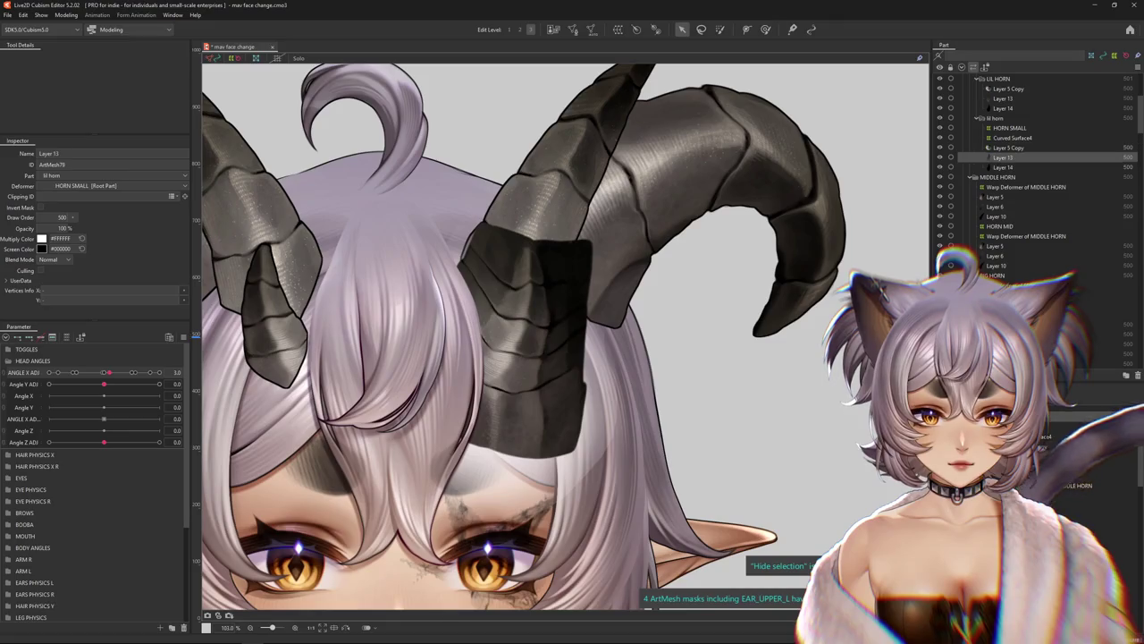
Set Layer 5 Copy's Clipping ID to ArtMesh79 so it clips to Layer 13
{"action": "left_click", "coordinate": [1008, 148]}
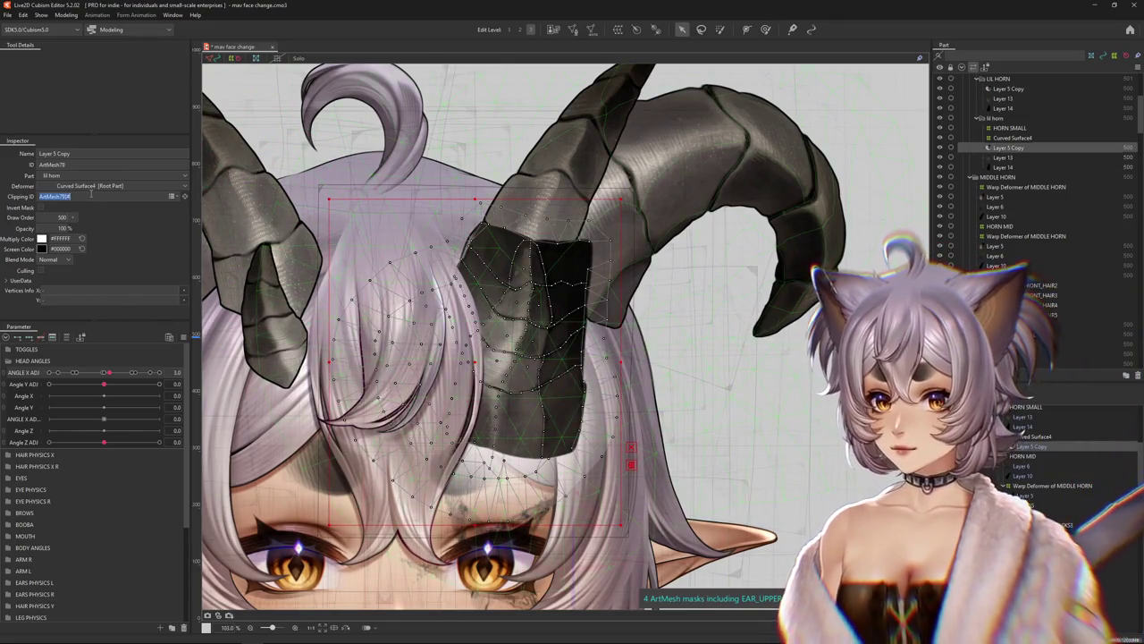
{"action": "key", "text": "Return"}
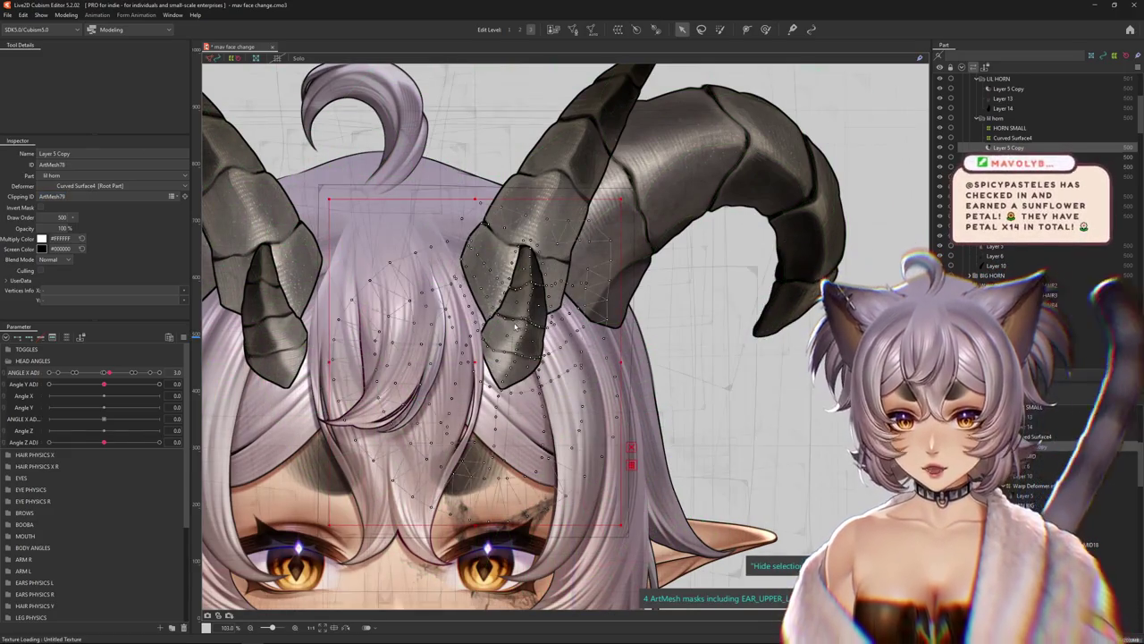
{"action": "key", "text": "Escape"}
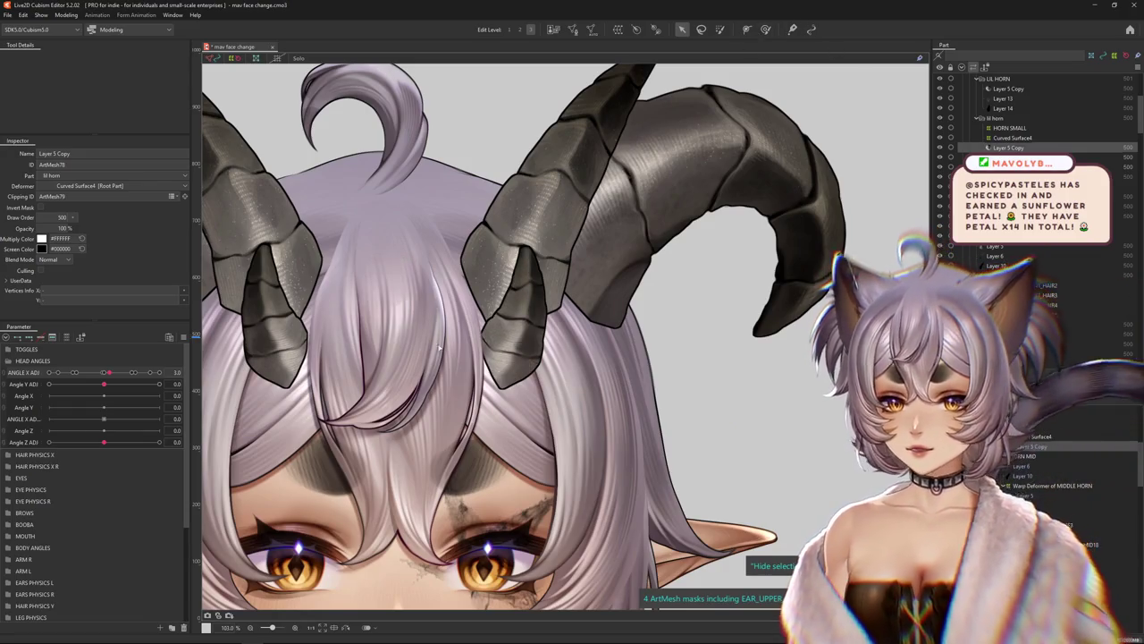
{"action": "left_click", "coordinate": [765, 29]}
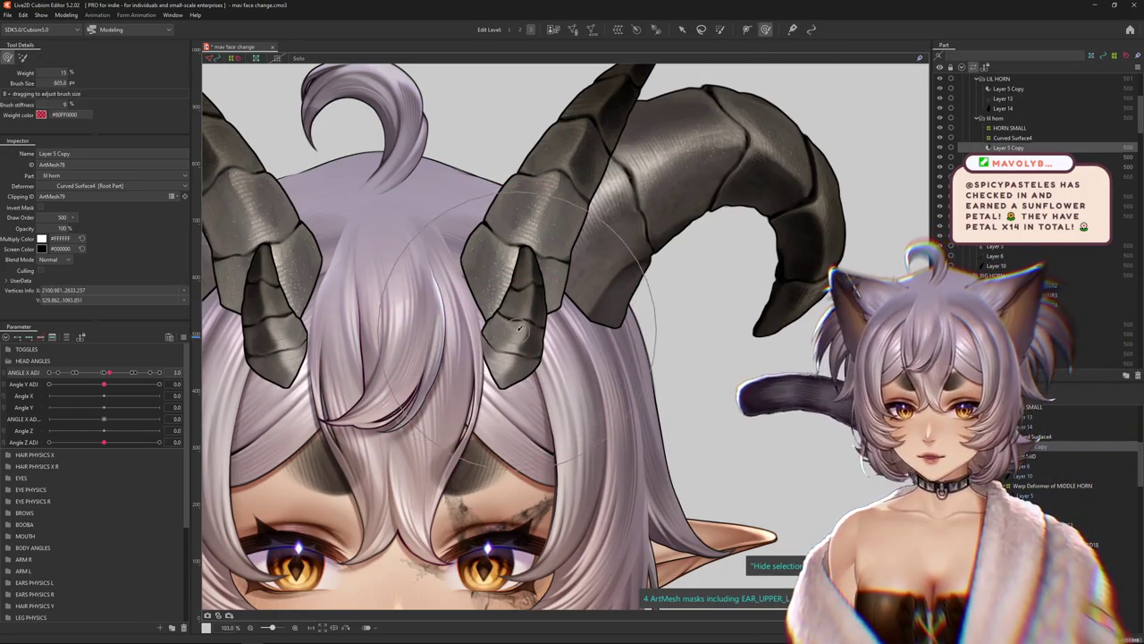
Brush glue weights over the middle horn, resize the Glue brush to about 400, and select Layer 13
{"action": "left_click_drag", "start_coordinate": [526, 287], "coordinate": [503, 384]}
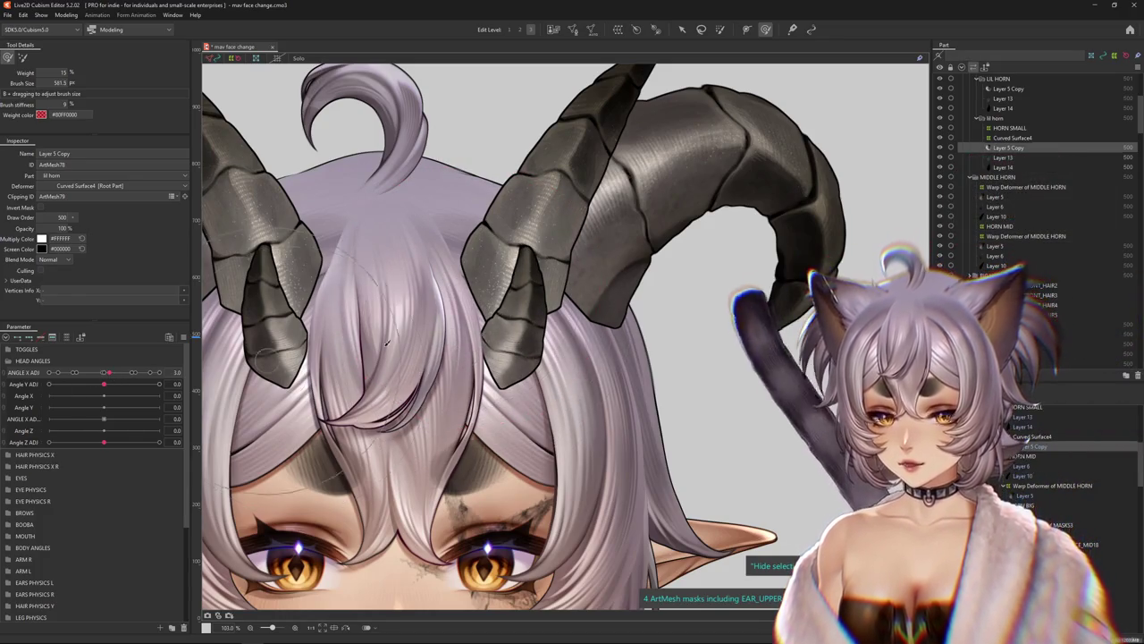
{"action": "left_click", "coordinate": [182, 338]}
{"action": "left_click", "coordinate": [232, 353]}
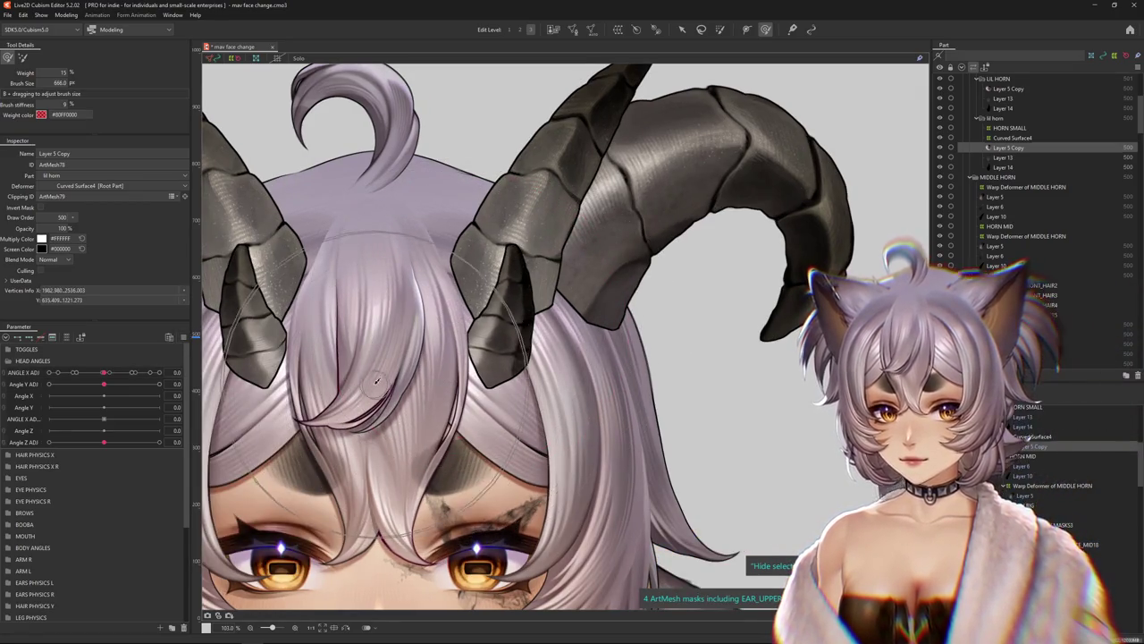
{"action": "left_click_drag", "start_coordinate": [376, 382], "coordinate": [462, 469]}
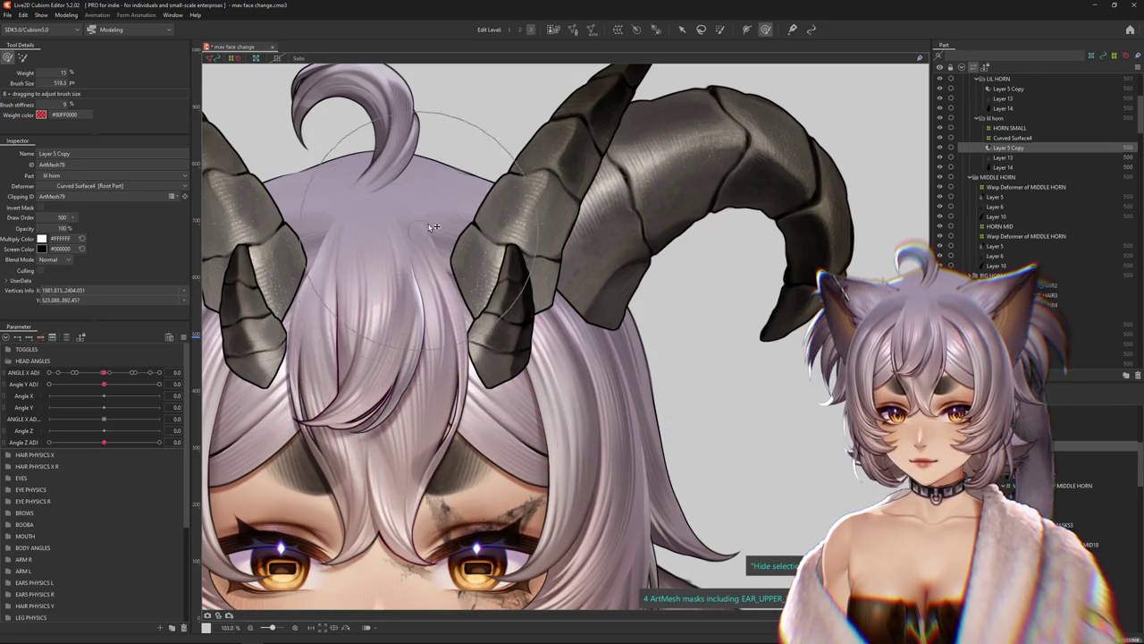
{"action": "left_click_drag", "start_coordinate": [432, 228], "coordinate": [441, 465]}
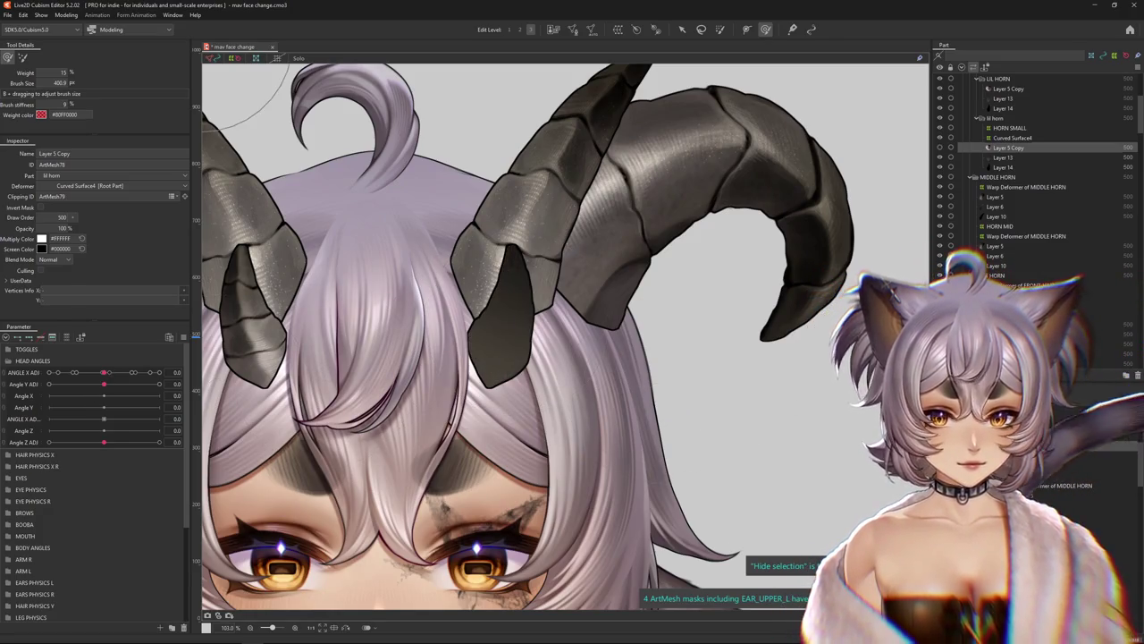
{"action": "left_click", "coordinate": [512, 350]}
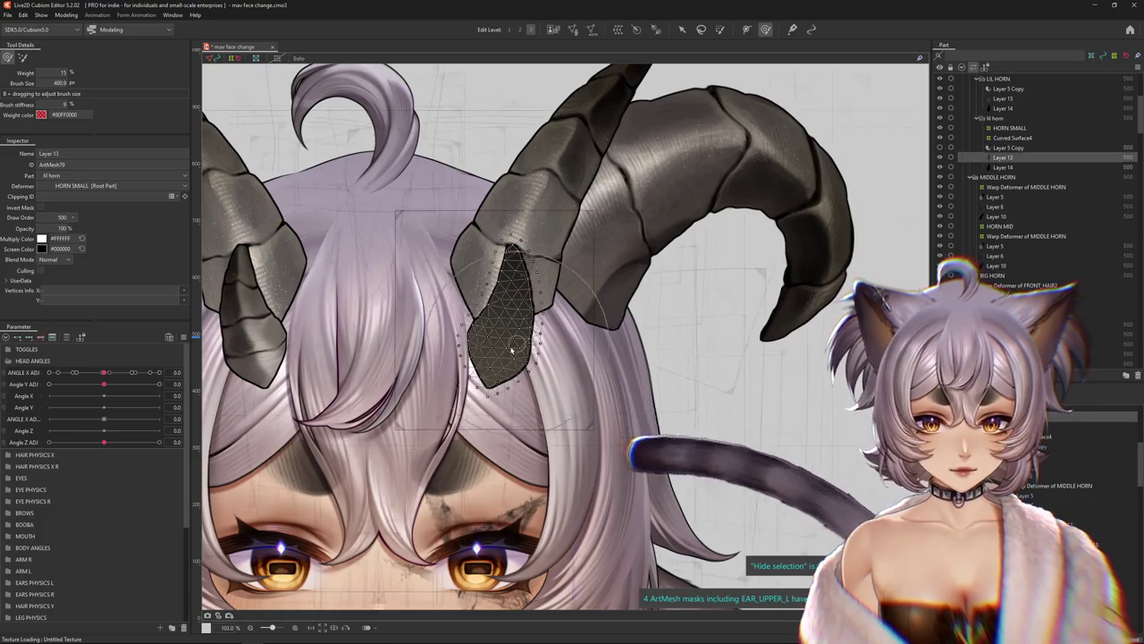
Inspect the dark horn mesh Layer 14 with the selection overlay hidden, then deselect it
{"action": "scroll", "coordinate": [512, 351], "scroll_direction": "up", "scroll_amount": 3}
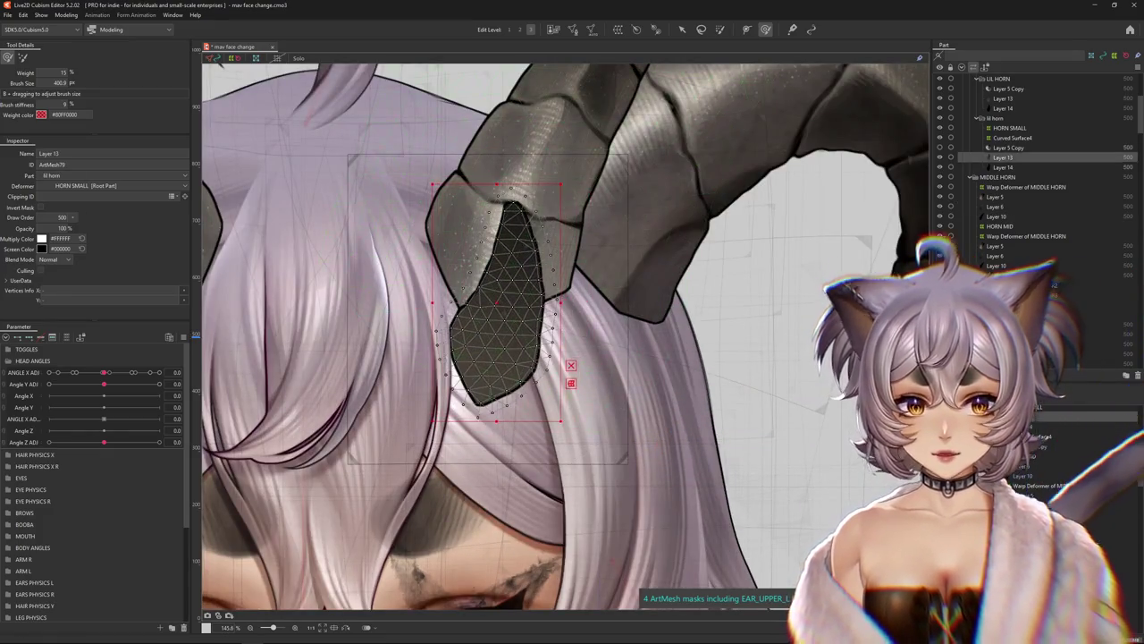
{"action": "key", "text": "ctrl+h"}
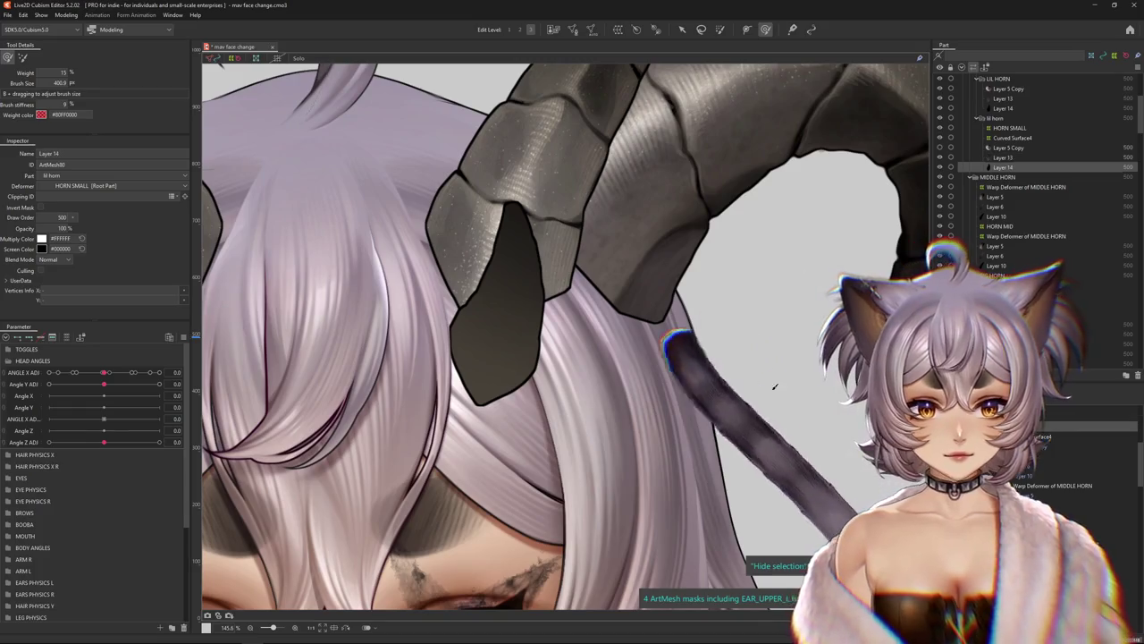
{"action": "scroll", "coordinate": [573, 355], "scroll_direction": "up", "scroll_amount": 4}
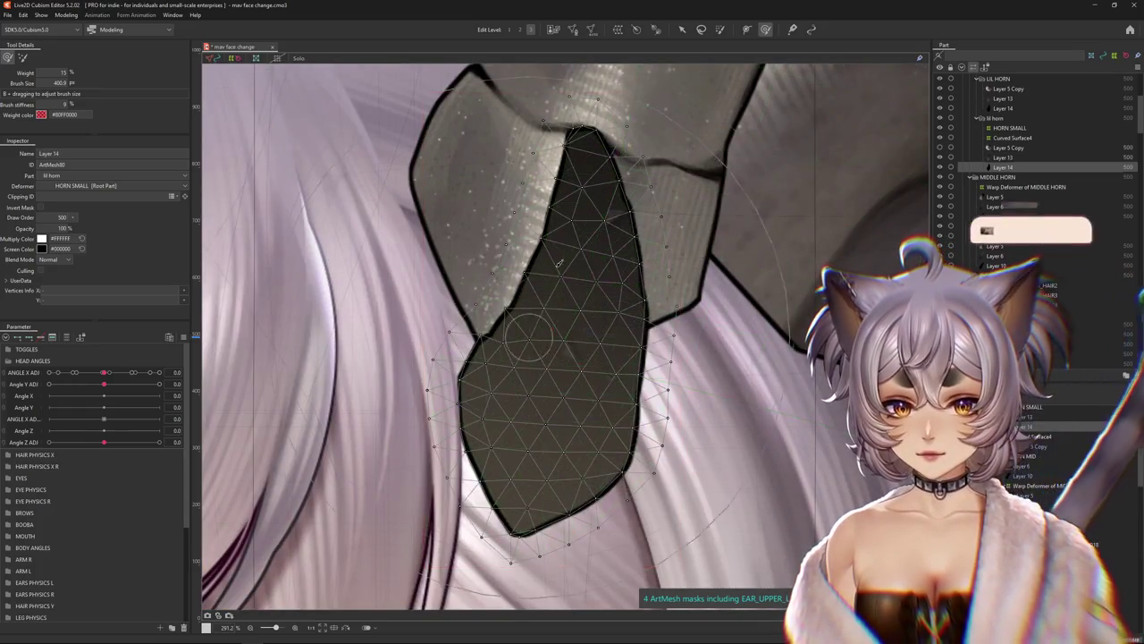
{"action": "key", "text": "ctrl+h"}
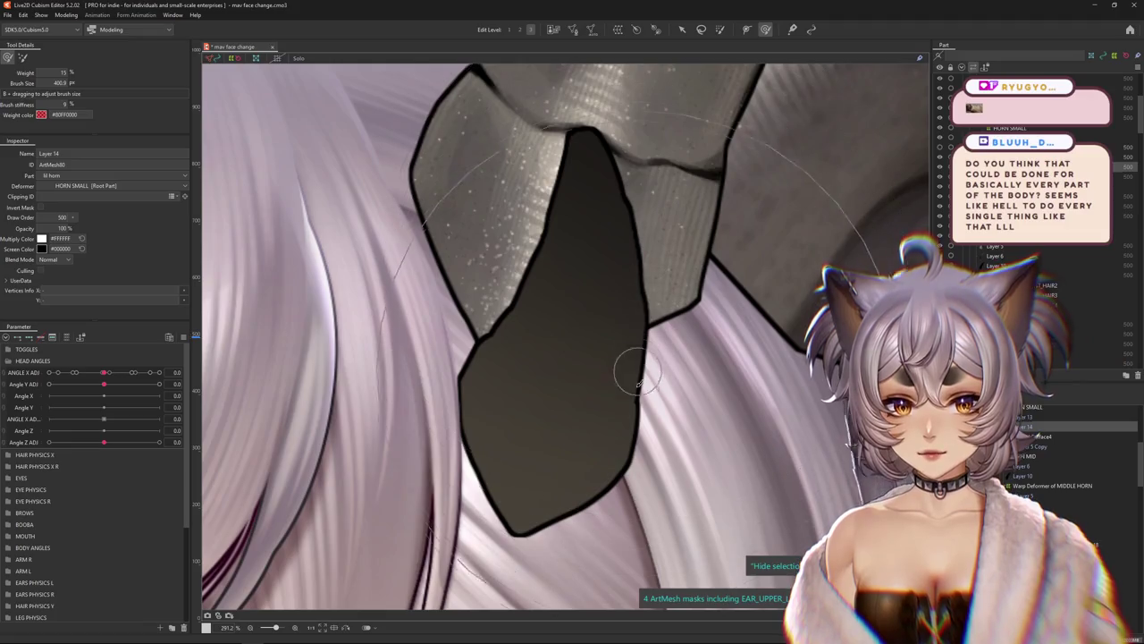
{"action": "left_click", "coordinate": [531, 456]}
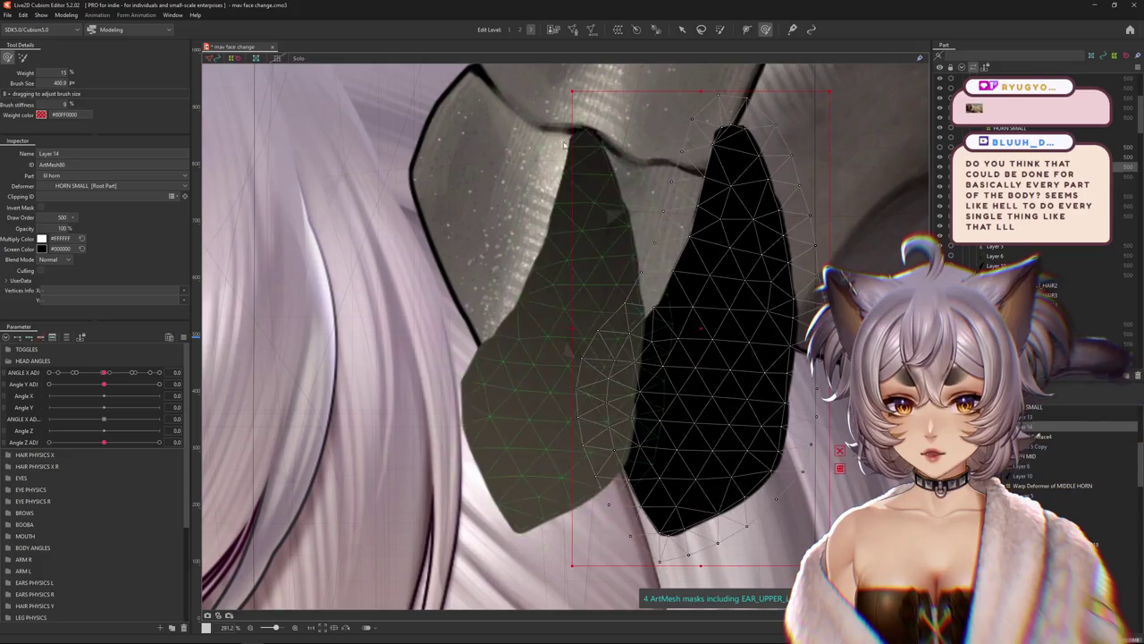
{"action": "left_click", "coordinate": [724, 327]}
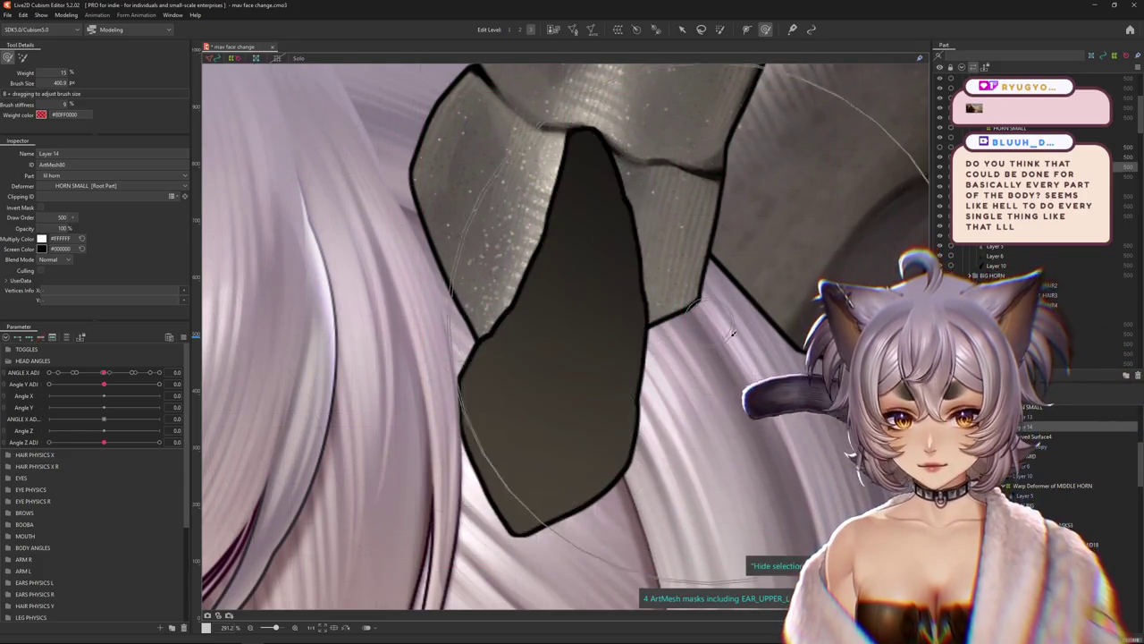
Shift the small horn's grey fill Layer 13 right and preview both textured horns zoomed out
{"action": "left_click", "coordinate": [567, 348]}
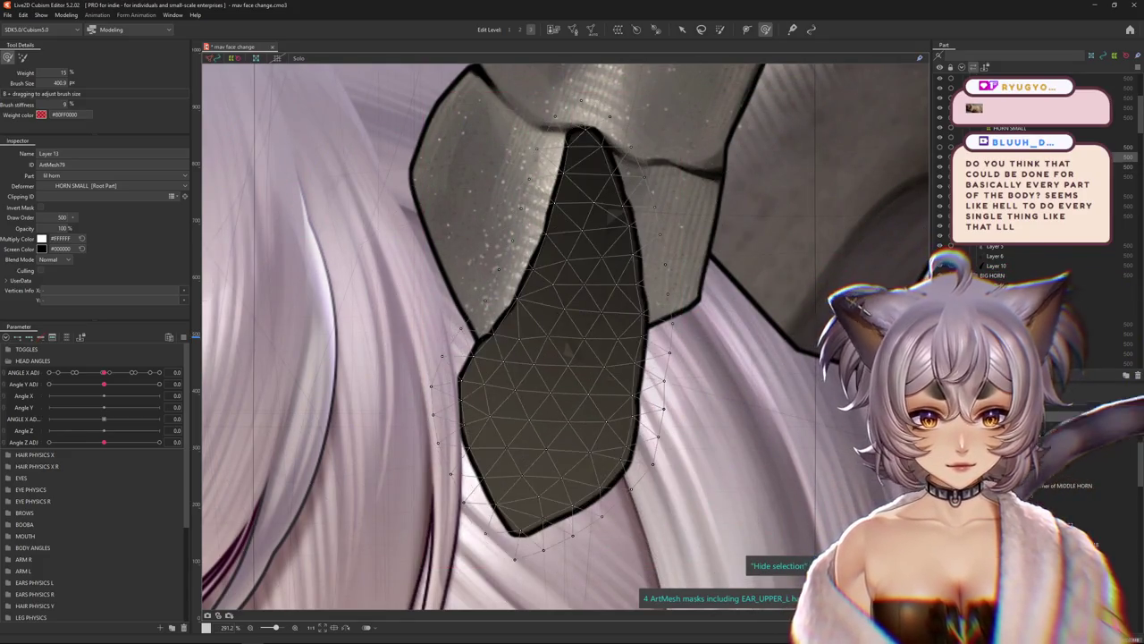
{"action": "mouse_move", "coordinate": [576, 329]}
{"action": "left_mouse_down"}
{"action": "mouse_move", "coordinate": [637, 352]}
{"action": "mouse_move", "coordinate": [574, 340]}
{"action": "left_mouse_up"}
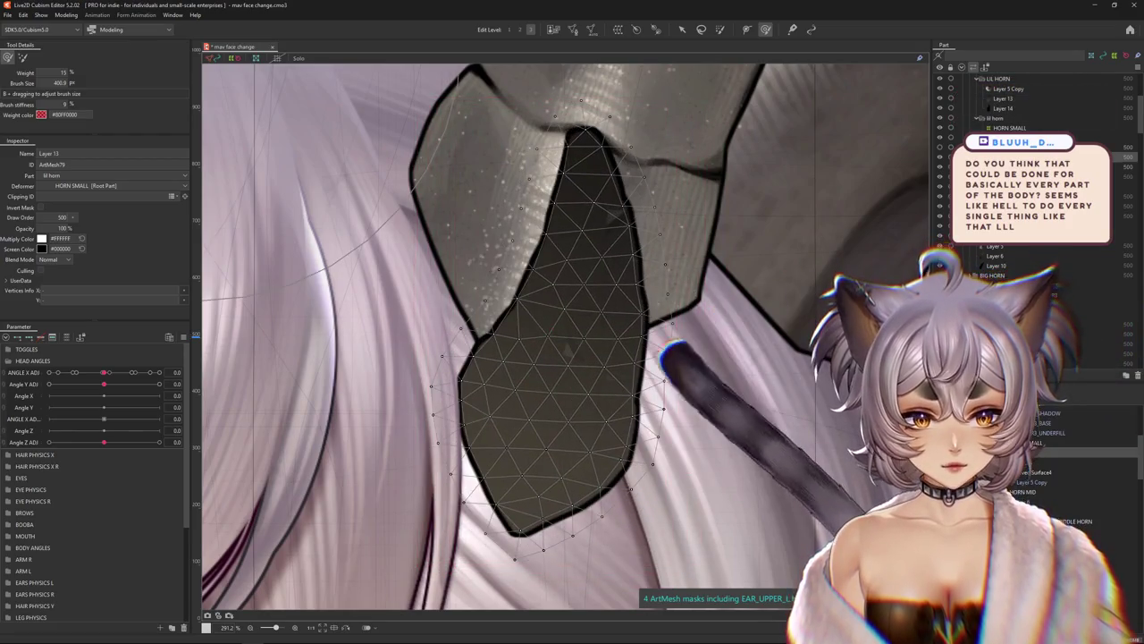
{"action": "left_click", "coordinate": [574, 341]}
{"action": "key", "text": "ctrl+h"}
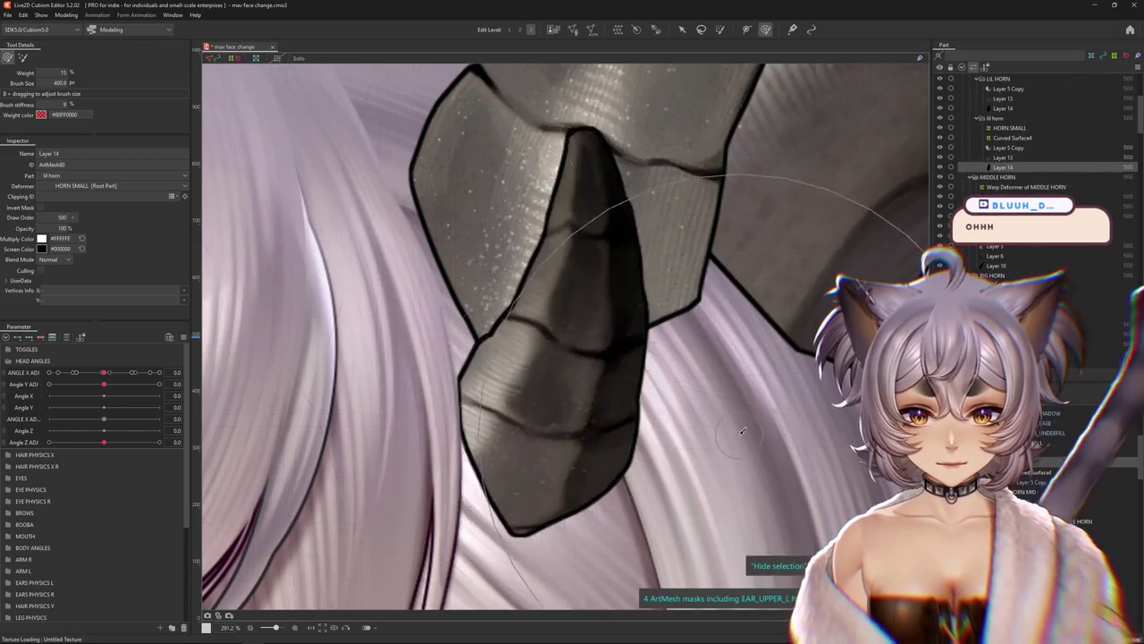
{"action": "scroll", "coordinate": [742, 432], "scroll_direction": "down", "scroll_amount": 3}
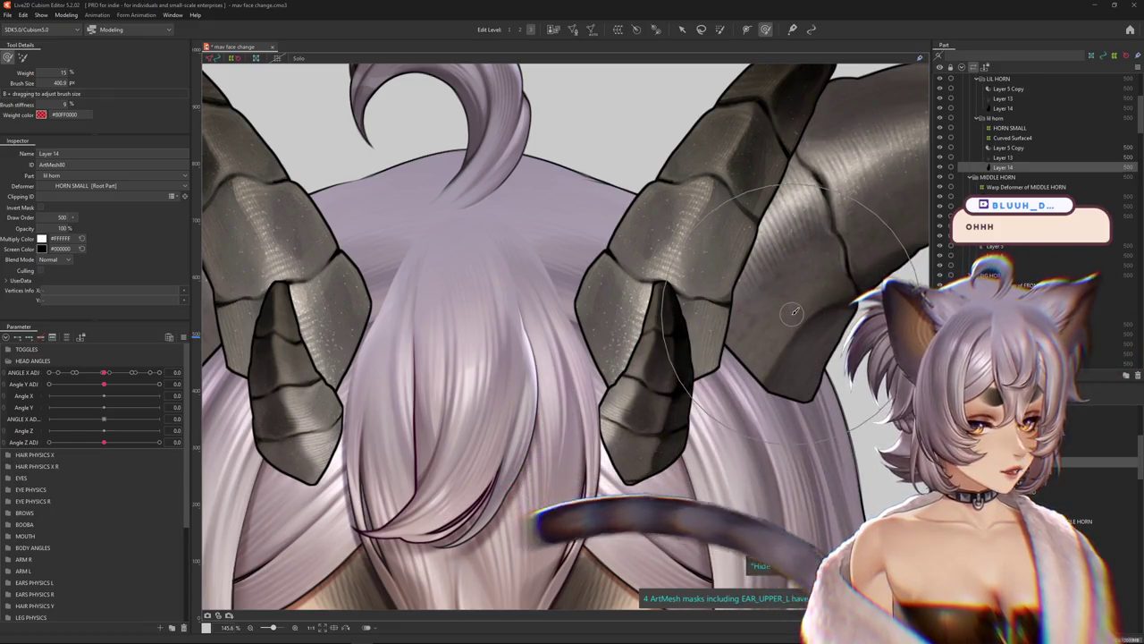
{"action": "scroll", "coordinate": [605, 297], "scroll_direction": "down", "scroll_amount": 3}
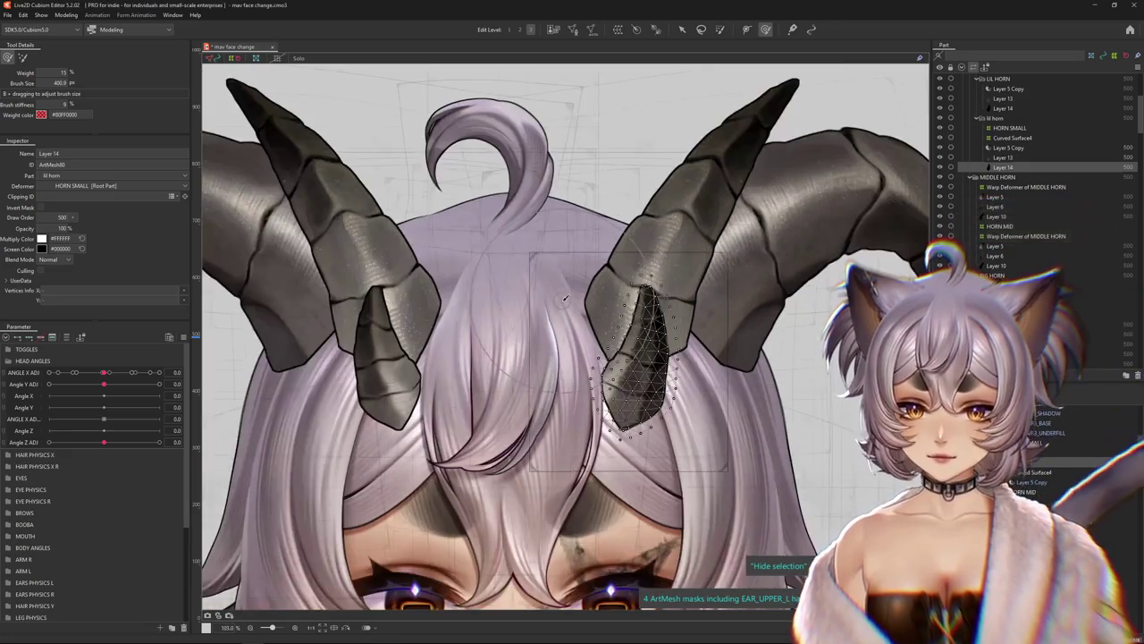
Zoom and pan to view the stockinged legs and the whole character
{"action": "scroll", "coordinate": [563, 305], "scroll_direction": "down", "scroll_amount": 3}
{"action": "scroll", "coordinate": [563, 305], "scroll_direction": "down", "scroll_amount": 1}
{"action": "scroll", "coordinate": [572, 286], "scroll_direction": "down", "scroll_amount": 1}
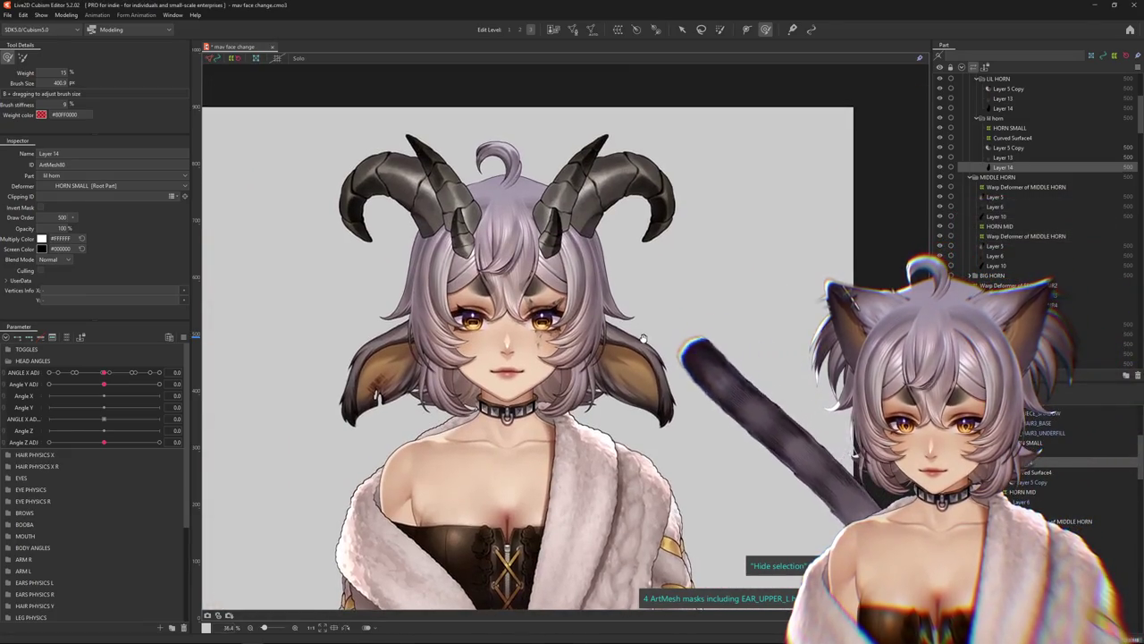
{"action": "scroll", "coordinate": [577, 270], "scroll_direction": "up", "scroll_amount": 6}
{"action": "scroll", "coordinate": [536, 295], "scroll_direction": "down", "scroll_amount": 10}
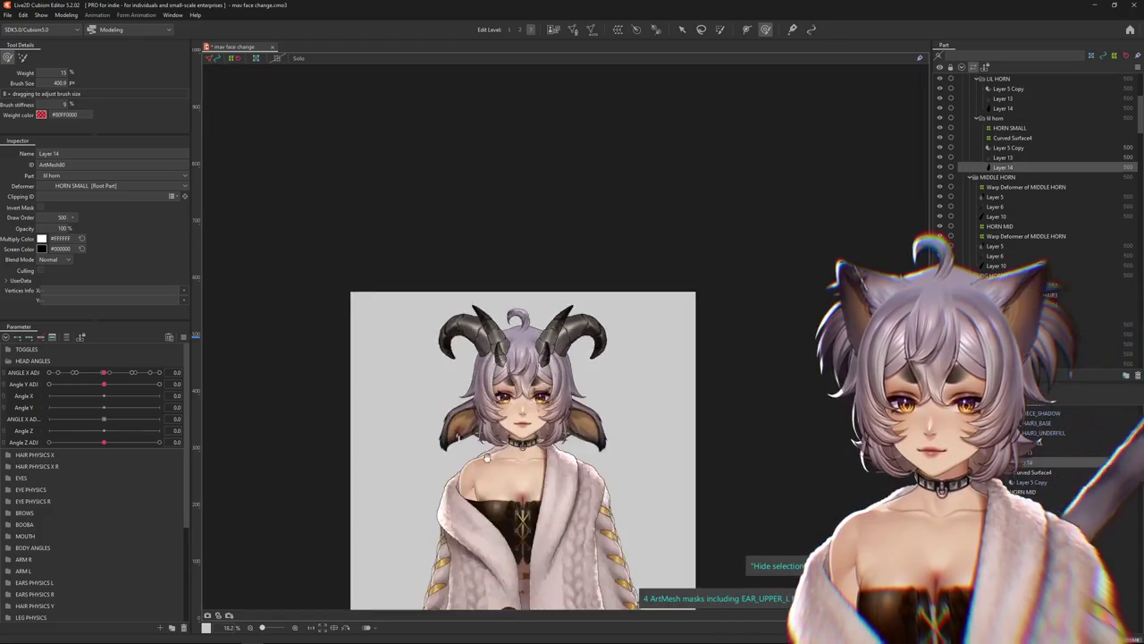
{"action": "left_click_drag", "start_coordinate": [451, 531], "coordinate": [464, 299]}
{"action": "scroll", "coordinate": [464, 299], "scroll_direction": "up", "scroll_amount": 2}
{"action": "scroll", "coordinate": [476, 274], "scroll_direction": "up", "scroll_amount": 4}
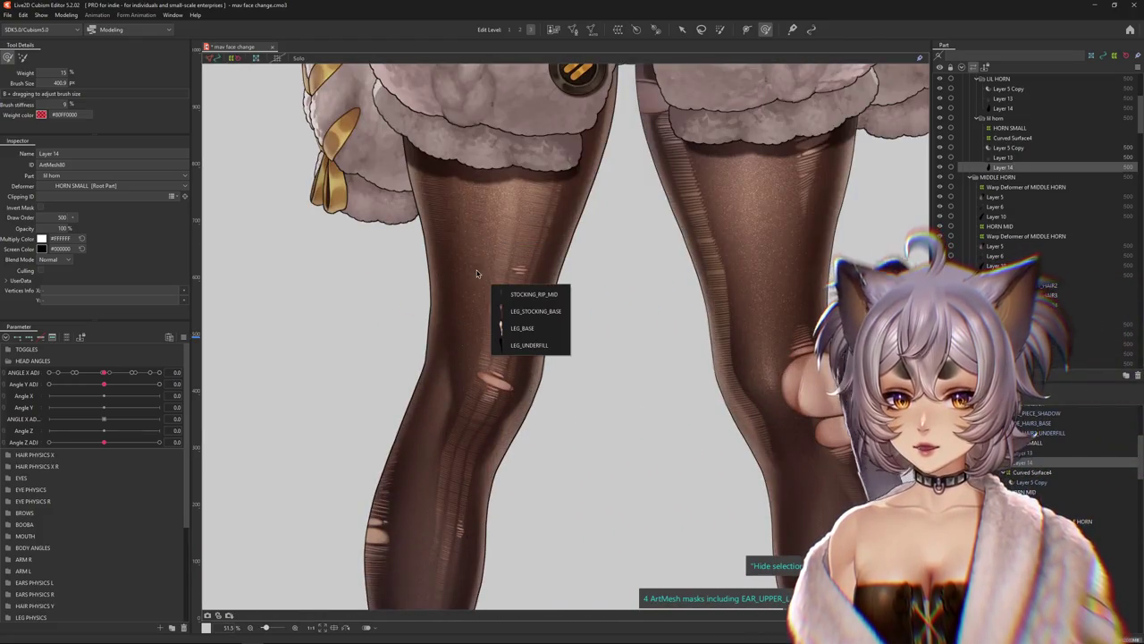
Select LEG_STOCKING_BASE, zoom out, and close the face-change model, answering the save prompt
{"action": "left_click", "coordinate": [511, 304]}
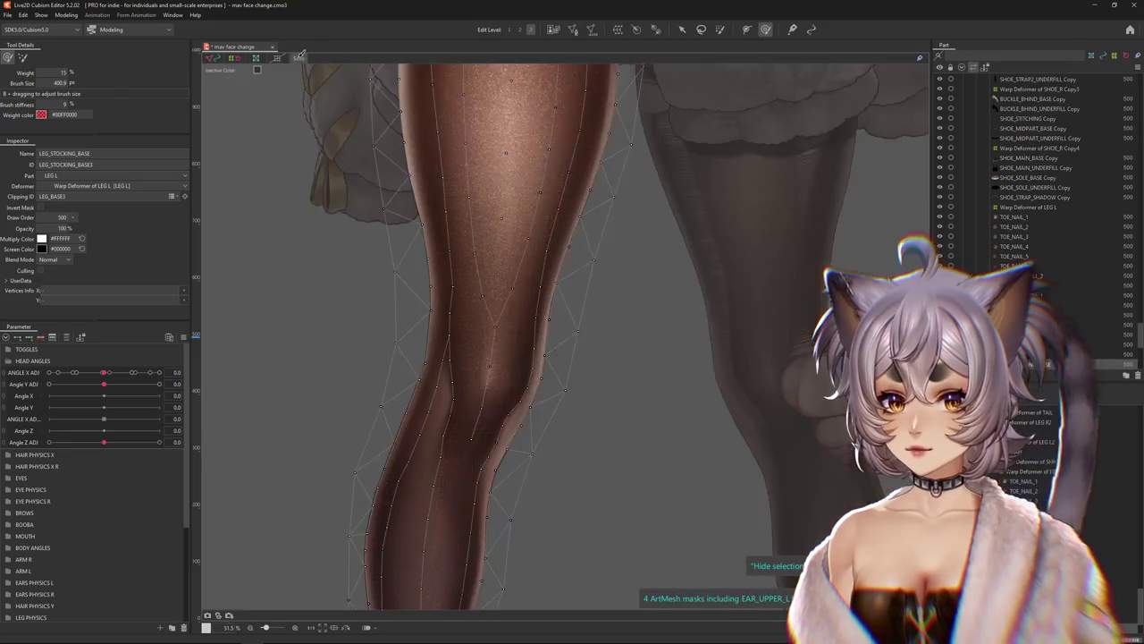
{"action": "scroll", "coordinate": [300, 76], "scroll_direction": "down", "scroll_amount": 2}
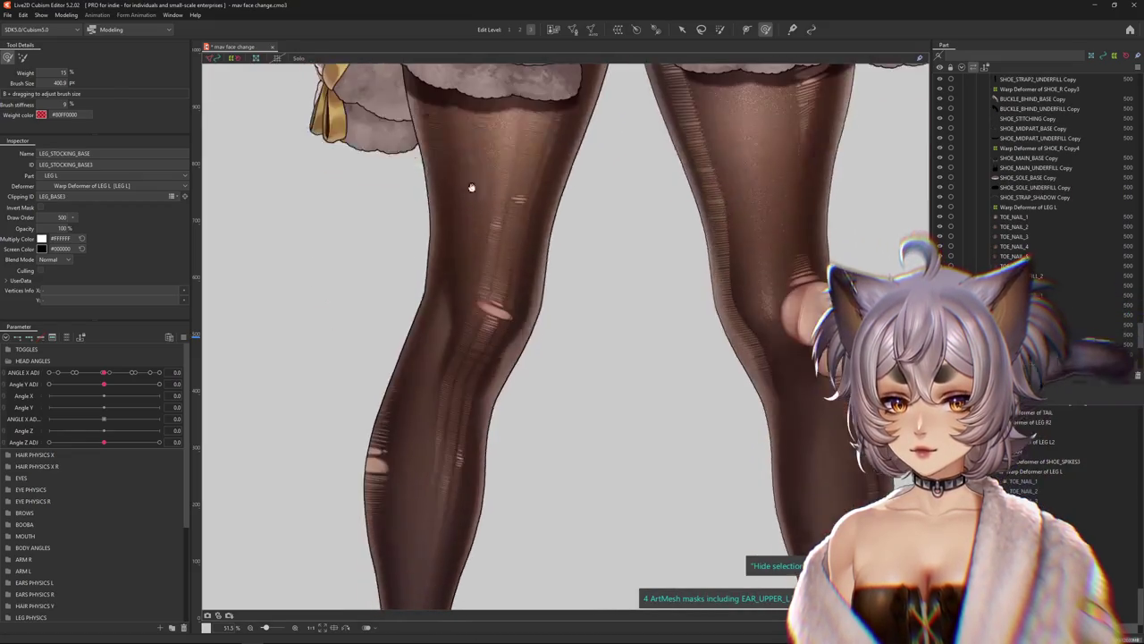
{"action": "scroll", "coordinate": [455, 222], "scroll_direction": "down", "scroll_amount": 5}
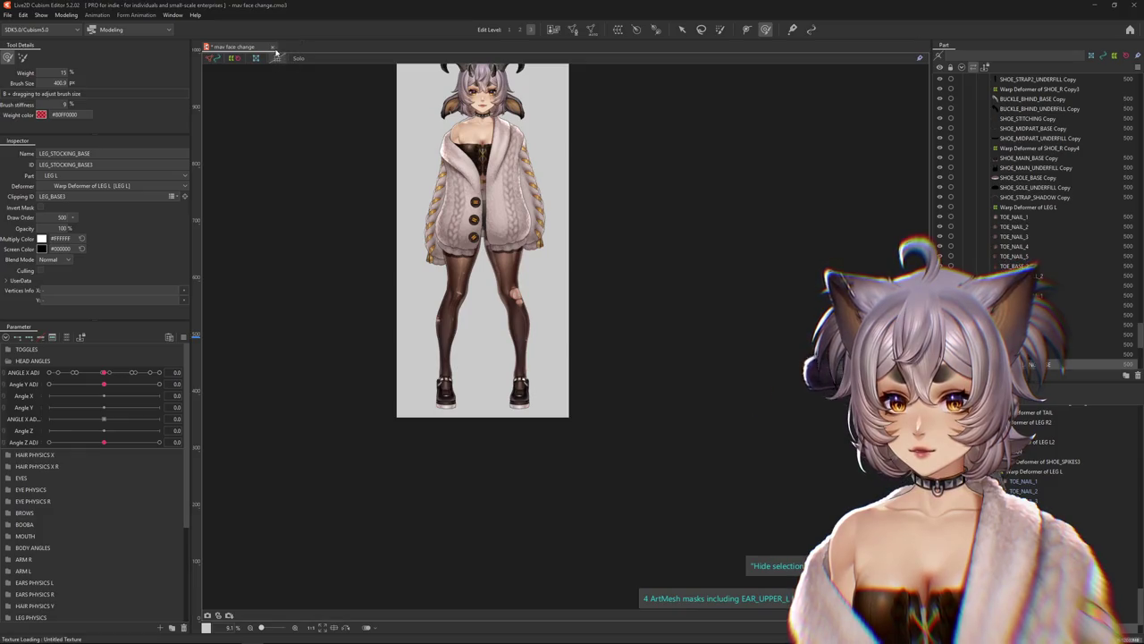
{"action": "left_click", "coordinate": [542, 336]}
{"action": "left_click", "coordinate": [7, 16]}
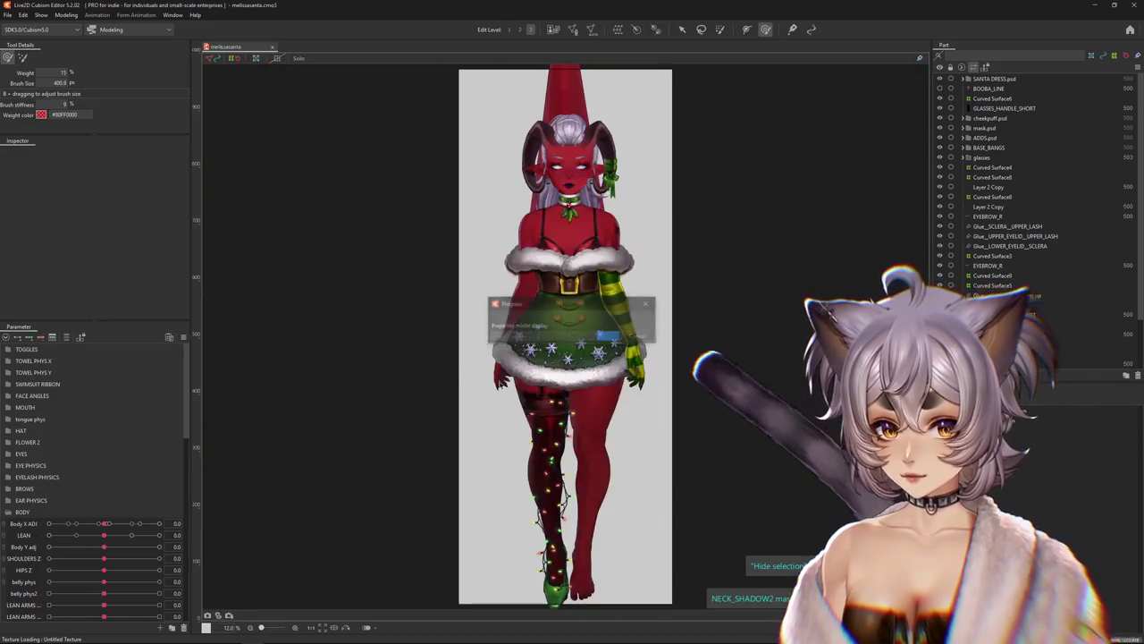
{"action": "scroll", "coordinate": [549, 447], "scroll_direction": "up", "scroll_amount": 5}
{"action": "scroll", "coordinate": [560, 372], "scroll_direction": "up", "scroll_amount": 5}
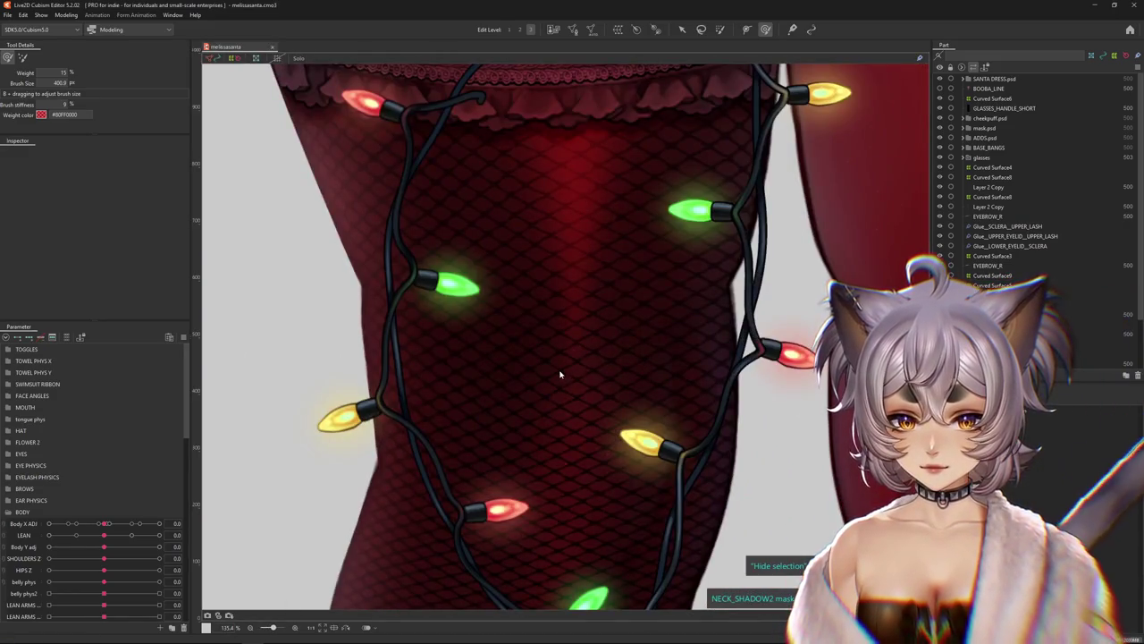
Pick the STOCKING_TEXTURE THIGH mesh, frame the whole leg, and enter its glue weight editing
{"action": "right_click", "coordinate": [577, 388]}
{"action": "left_click", "coordinate": [592, 400]}
{"action": "scroll", "coordinate": [552, 367], "scroll_direction": "down", "scroll_amount": 5}
{"action": "scroll", "coordinate": [551, 367], "scroll_direction": "up", "scroll_amount": 3}
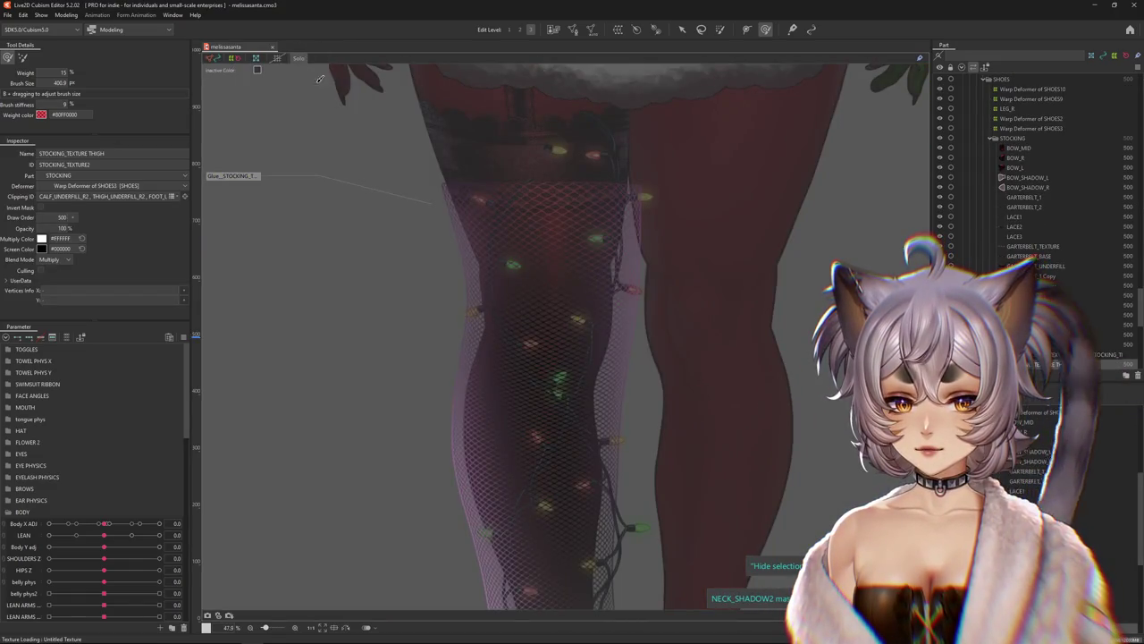
{"action": "left_click_drag", "start_coordinate": [474, 297], "coordinate": [450, 250]}
{"action": "mouse_move", "coordinate": [514, 484]}
{"action": "left_mouse_down"}
{"action": "mouse_move", "coordinate": [477, 217]}
{"action": "mouse_move", "coordinate": [570, 441]}
{"action": "left_mouse_up"}
{"action": "left_click_drag", "start_coordinate": [599, 219], "coordinate": [597, 335]}
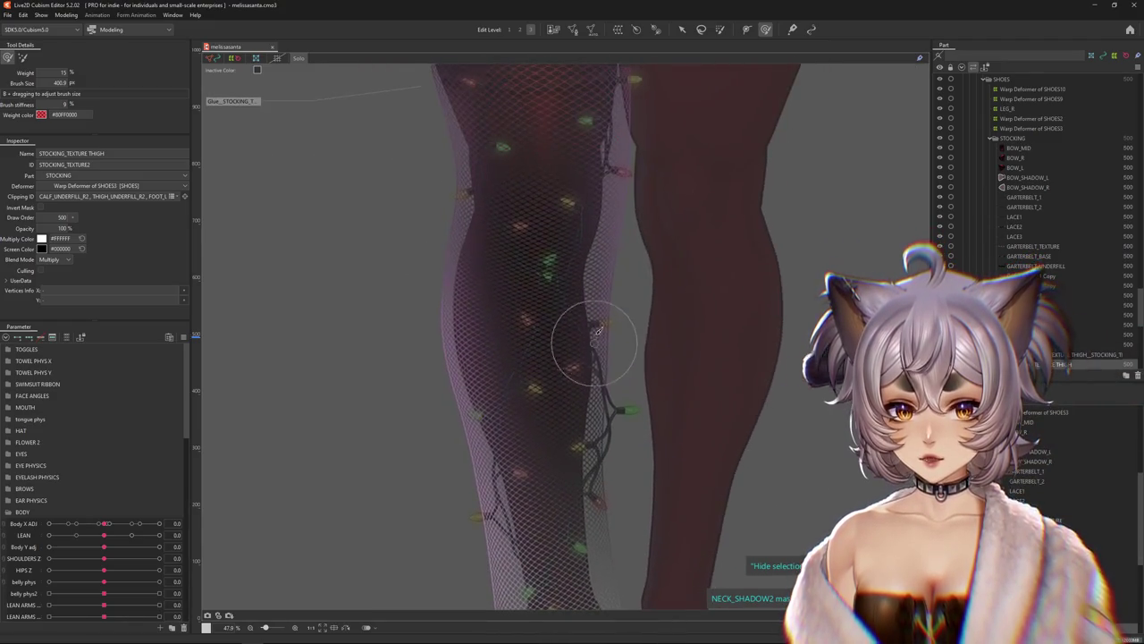
{"action": "left_click_drag", "start_coordinate": [636, 104], "coordinate": [402, 146]}
{"action": "left_click", "coordinate": [295, 56]}
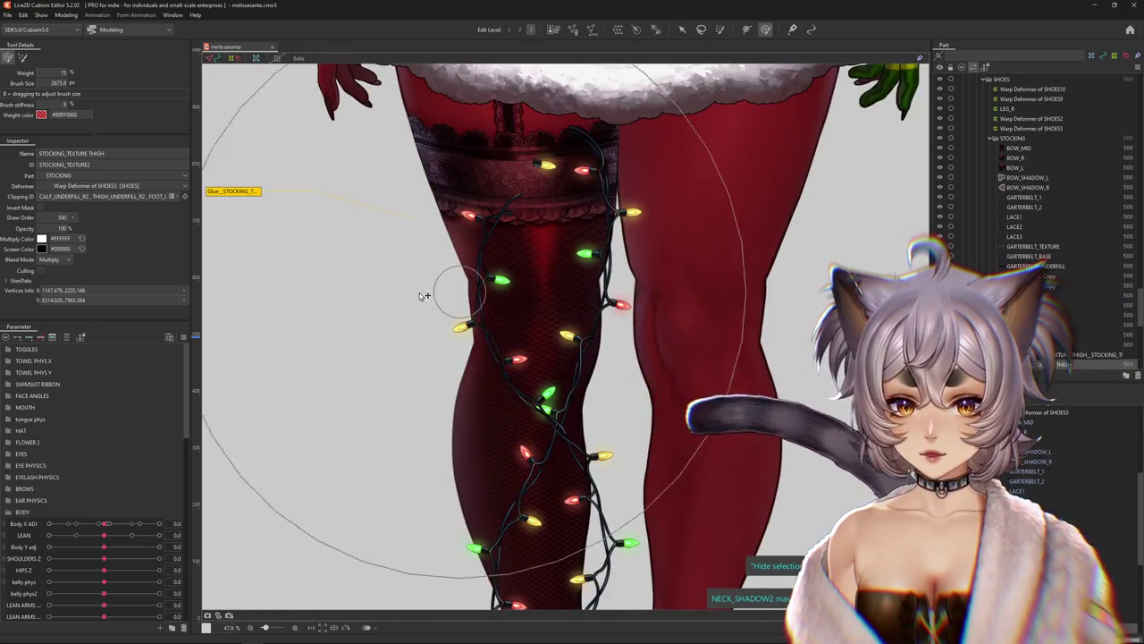
Resize the weight brush and test the stocking by moving Body X ADJ to 10 and back
{"action": "left_click_drag", "start_coordinate": [447, 289], "coordinate": [522, 293]}
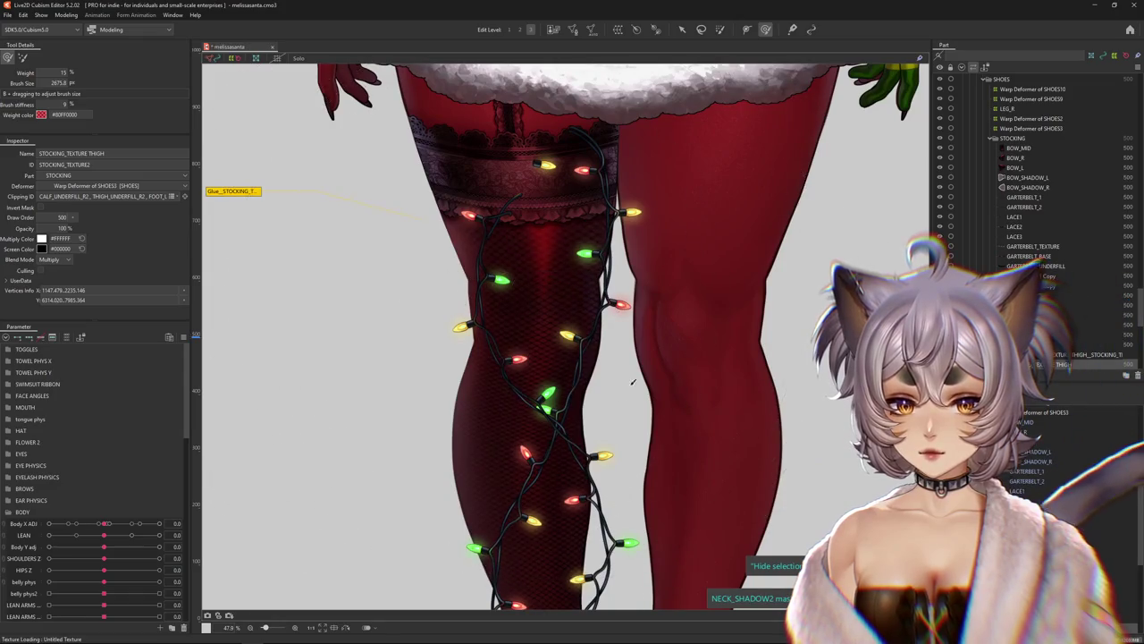
{"action": "left_click_drag", "start_coordinate": [509, 404], "coordinate": [358, 421]}
{"action": "left_click", "coordinate": [159, 523]}
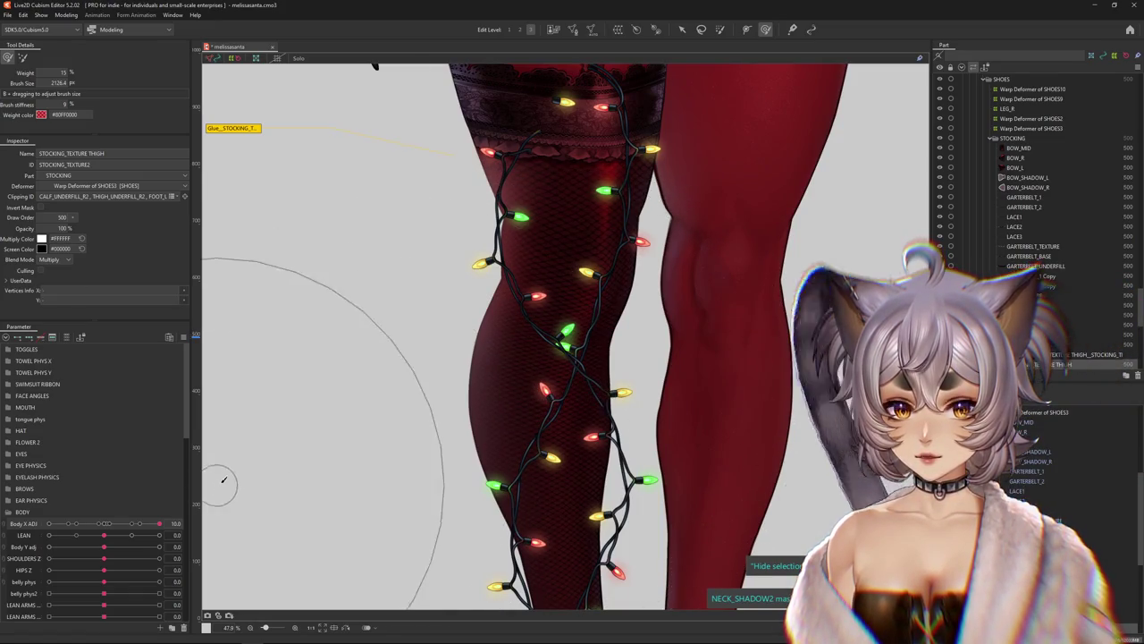
{"action": "mouse_move", "coordinate": [159, 523]}
{"action": "left_mouse_down"}
{"action": "mouse_move", "coordinate": [110, 525]}
{"action": "mouse_move", "coordinate": [159, 522]}
{"action": "left_mouse_up"}
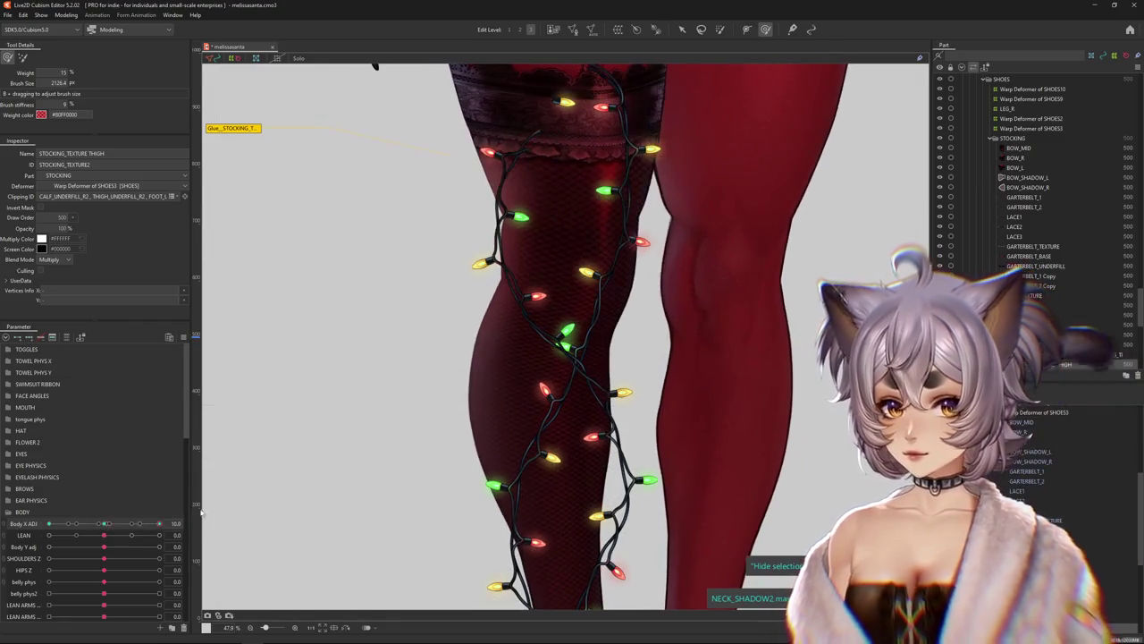
{"action": "left_click_drag", "start_coordinate": [579, 172], "coordinate": [565, 223]}
{"action": "left_click_drag", "start_coordinate": [552, 286], "coordinate": [566, 314]}
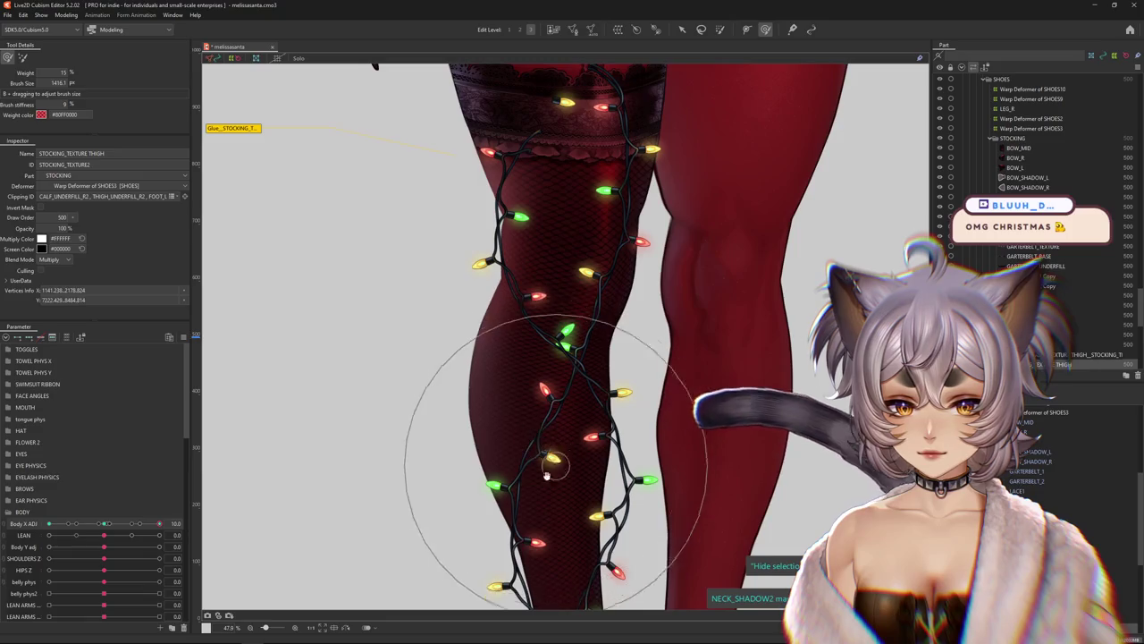
{"action": "scroll", "coordinate": [554, 438], "scroll_direction": "down", "scroll_amount": 2}
{"action": "left_click_drag", "start_coordinate": [557, 424], "coordinate": [536, 434]}
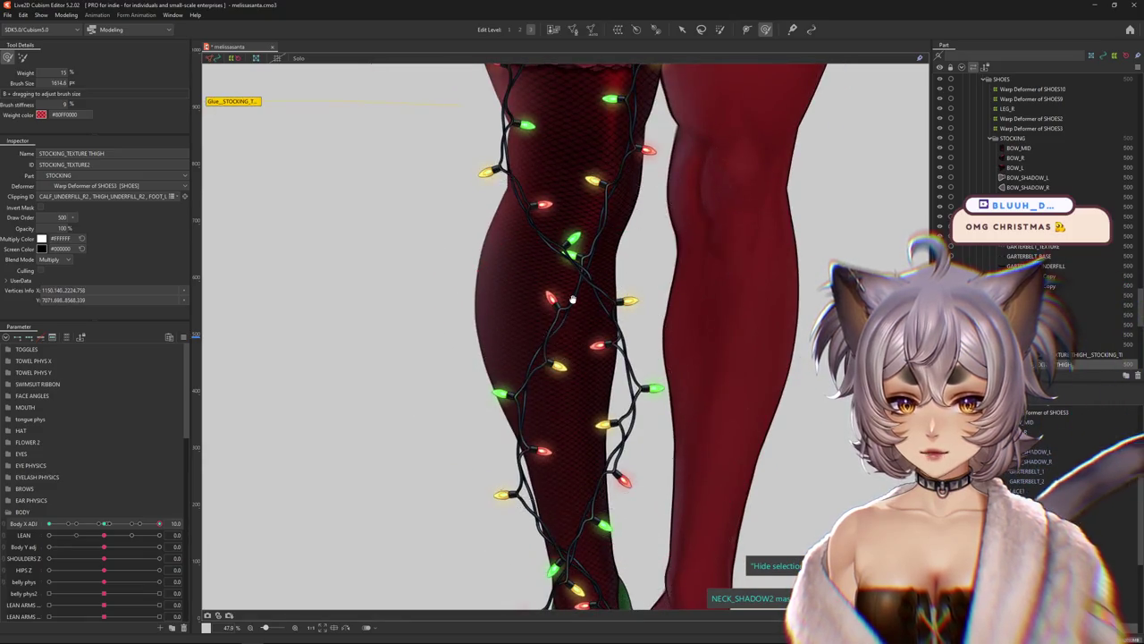
{"action": "scroll", "coordinate": [523, 381], "scroll_direction": "up", "scroll_amount": 3}
{"action": "left_click_drag", "start_coordinate": [543, 362], "coordinate": [513, 319]}
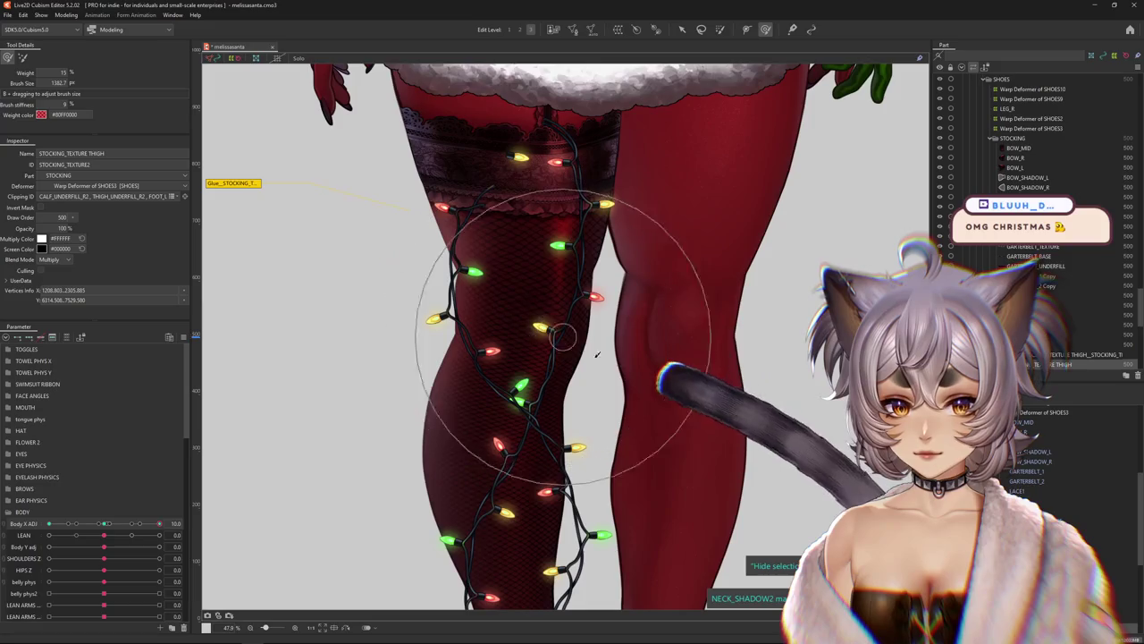
{"action": "scroll", "coordinate": [641, 408], "scroll_direction": "left", "scroll_amount": 2}
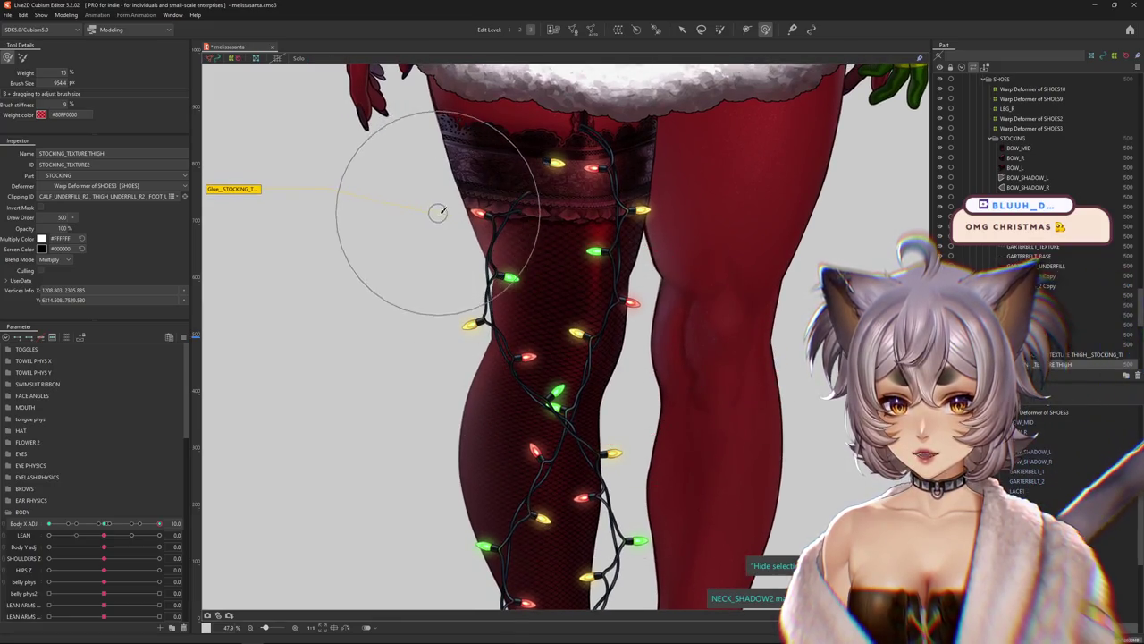
{"action": "left_click_drag", "start_coordinate": [109, 524], "coordinate": [165, 527]}
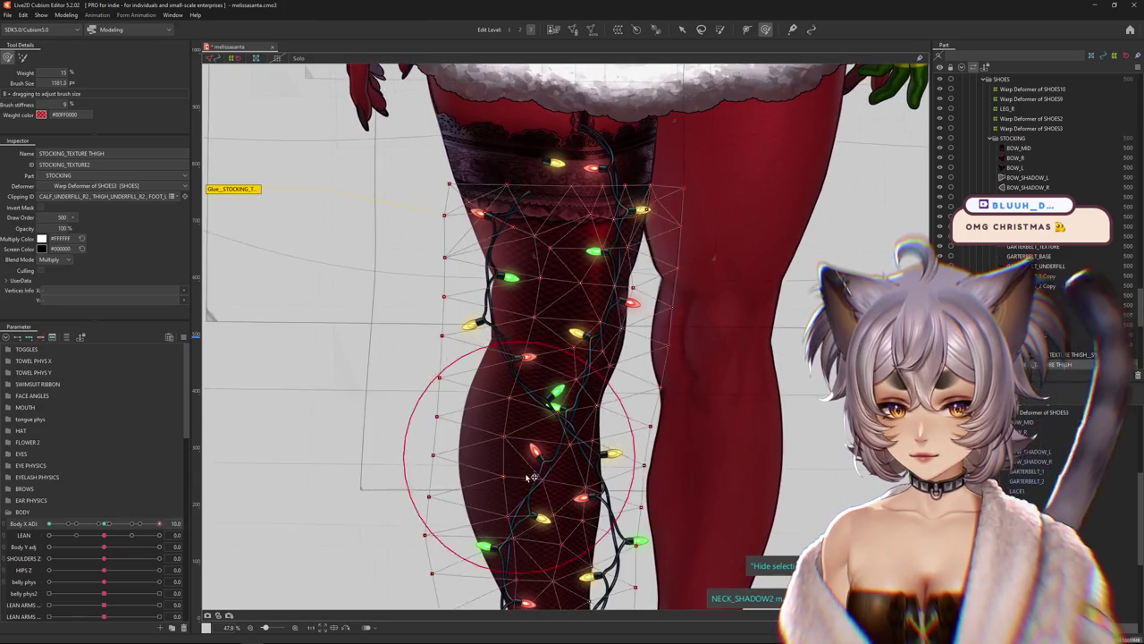
{"action": "left_click_drag", "start_coordinate": [465, 409], "coordinate": [281, 79]}
Paint glue weight up and down the stocking thigh, then test it against Body X ADJ
{"action": "left_click", "coordinate": [446, 452]}
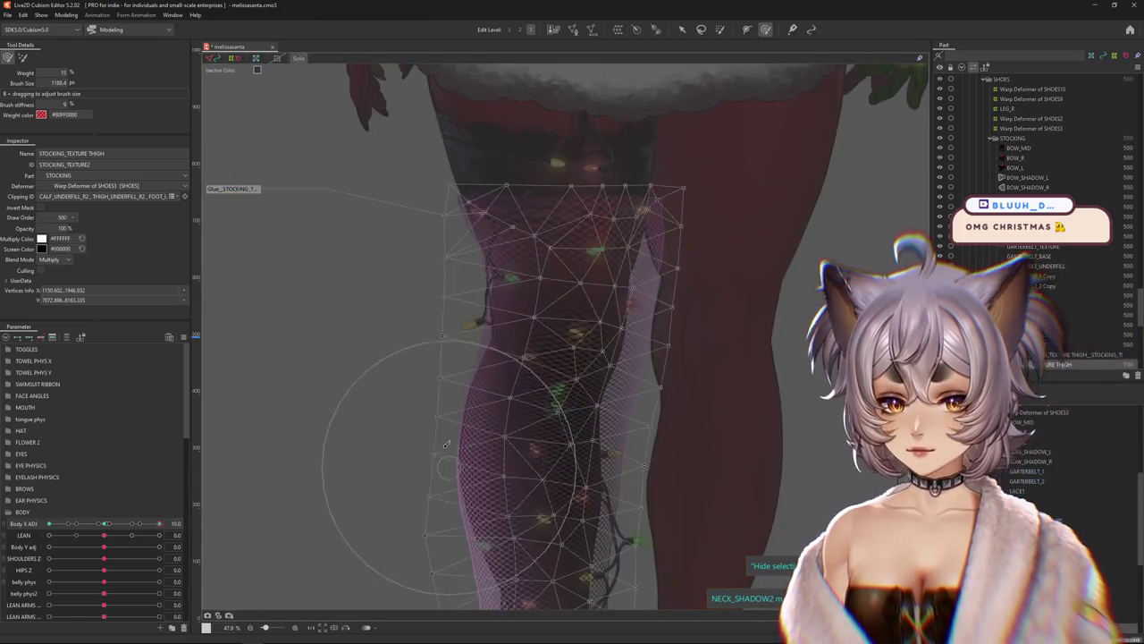
{"action": "mouse_move", "coordinate": [458, 437]}
{"action": "left_mouse_down"}
{"action": "mouse_move", "coordinate": [518, 349]}
{"action": "mouse_move", "coordinate": [416, 395]}
{"action": "left_mouse_up"}
{"action": "left_click_drag", "start_coordinate": [477, 311], "coordinate": [460, 186]}
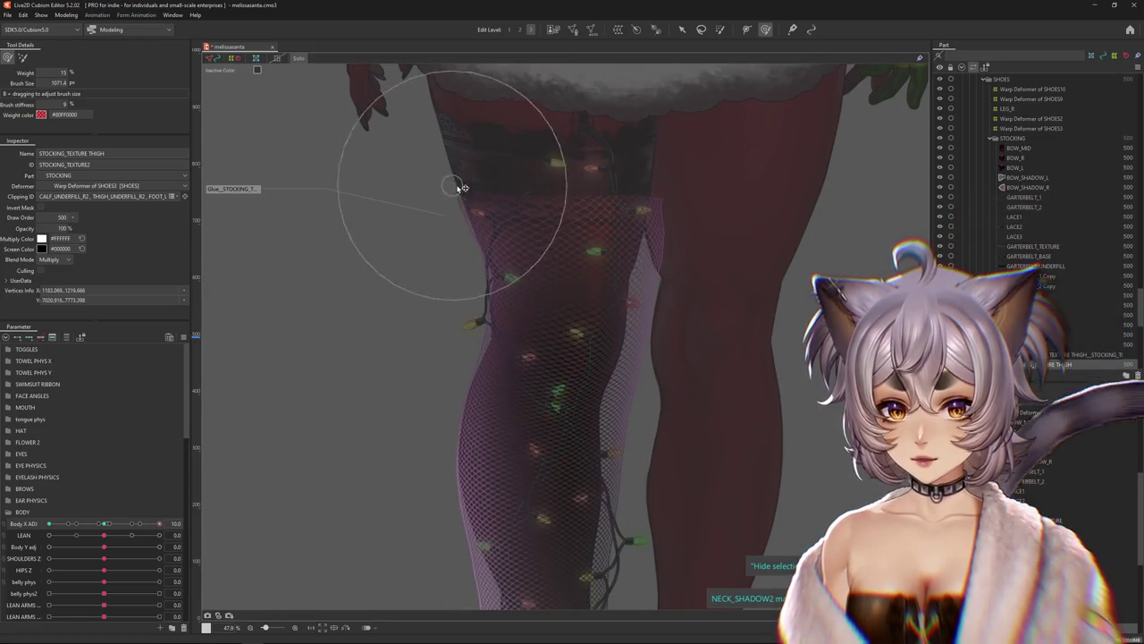
{"action": "mouse_move", "coordinate": [592, 257]}
{"action": "left_mouse_down"}
{"action": "mouse_move", "coordinate": [605, 317]}
{"action": "mouse_move", "coordinate": [592, 390]}
{"action": "left_mouse_up"}
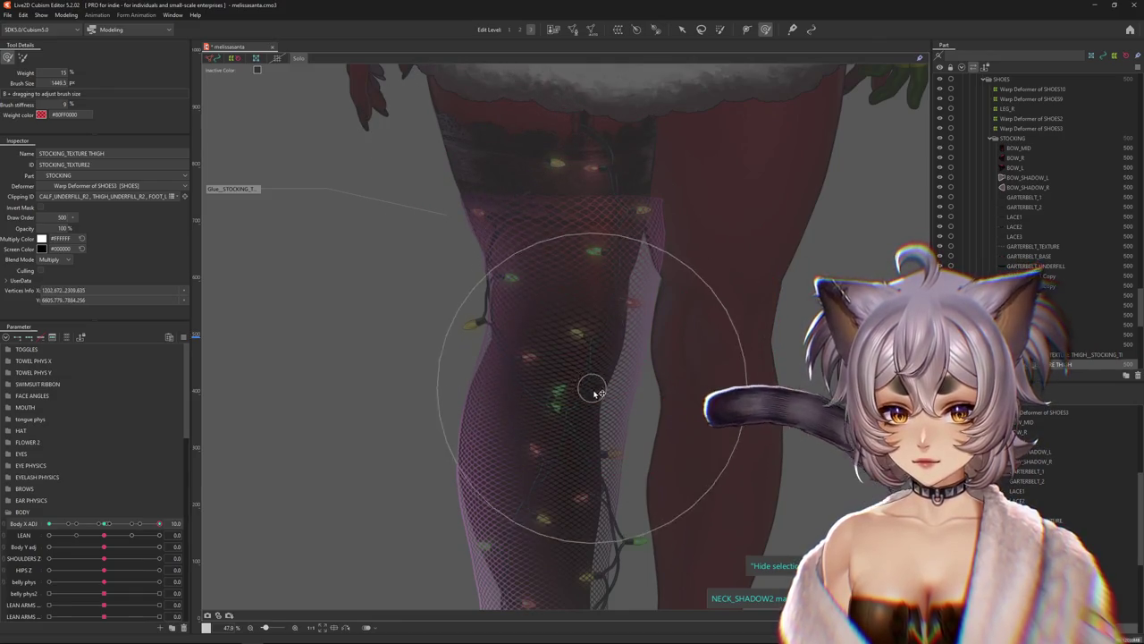
{"action": "left_click_drag", "start_coordinate": [582, 460], "coordinate": [603, 330]}
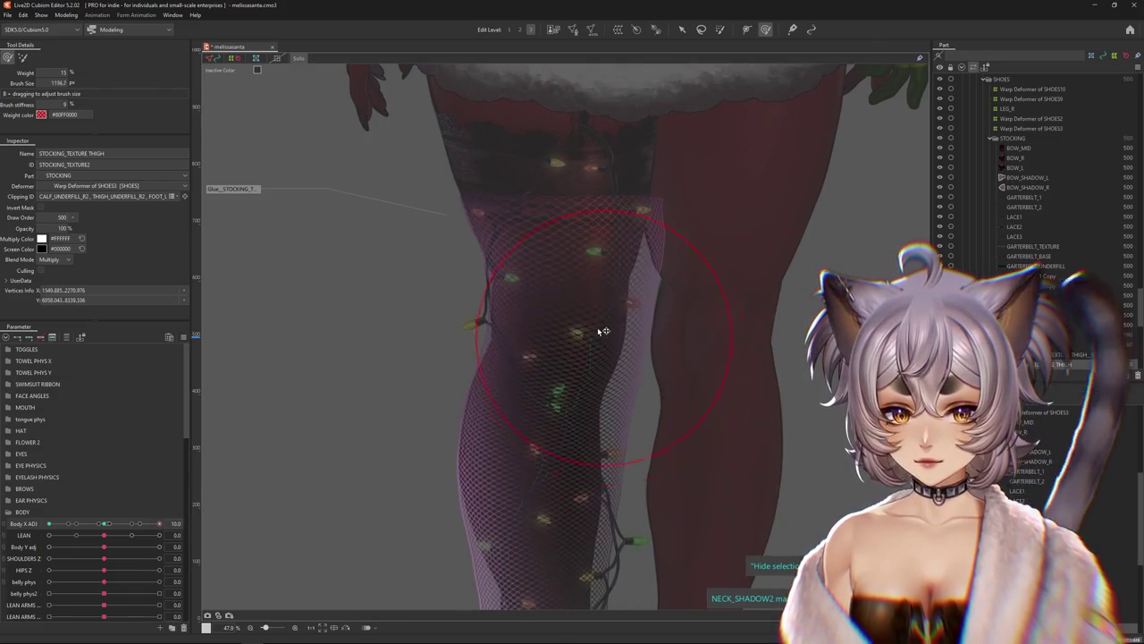
{"action": "left_click", "coordinate": [298, 62]}
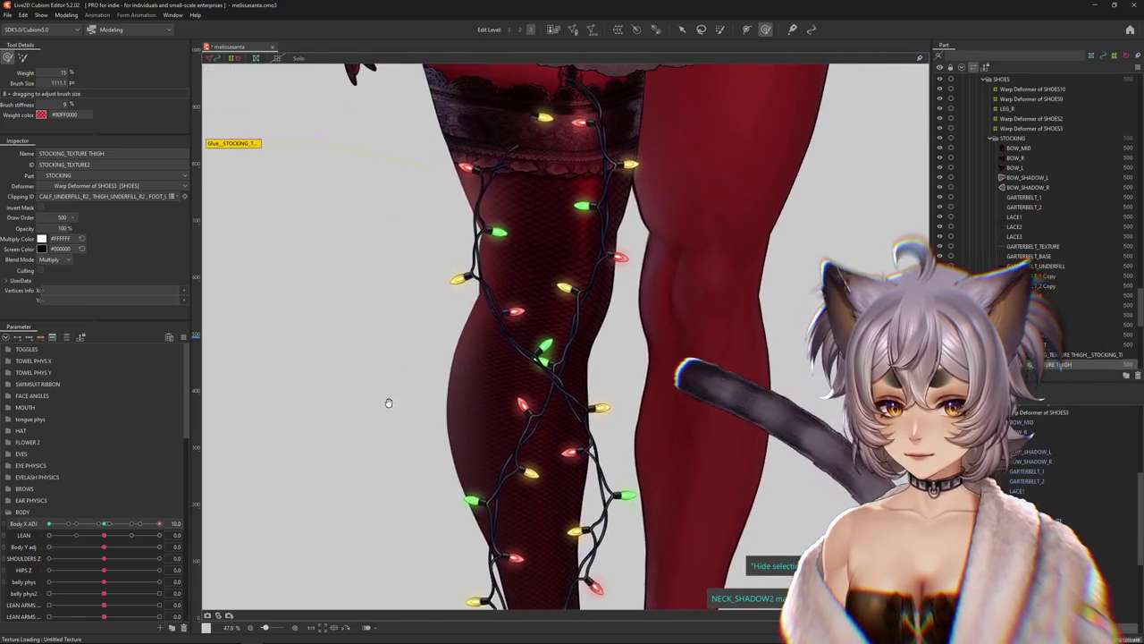
{"action": "left_click_drag", "start_coordinate": [159, 523], "coordinate": [112, 521]}
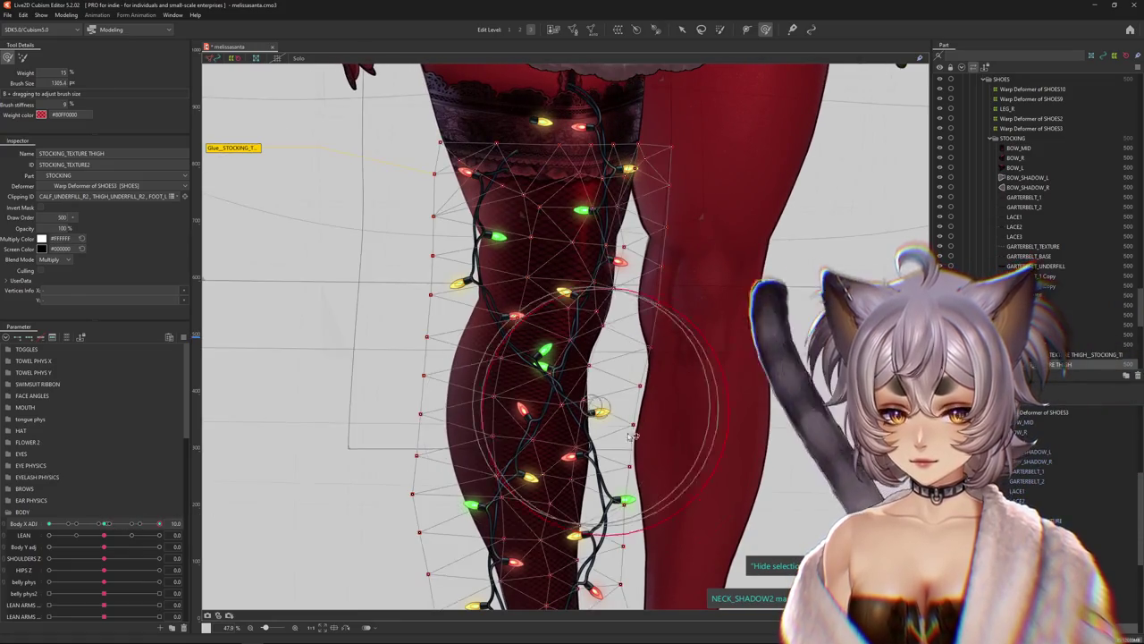
{"action": "left_click_drag", "start_coordinate": [112, 521], "coordinate": [106, 523]}
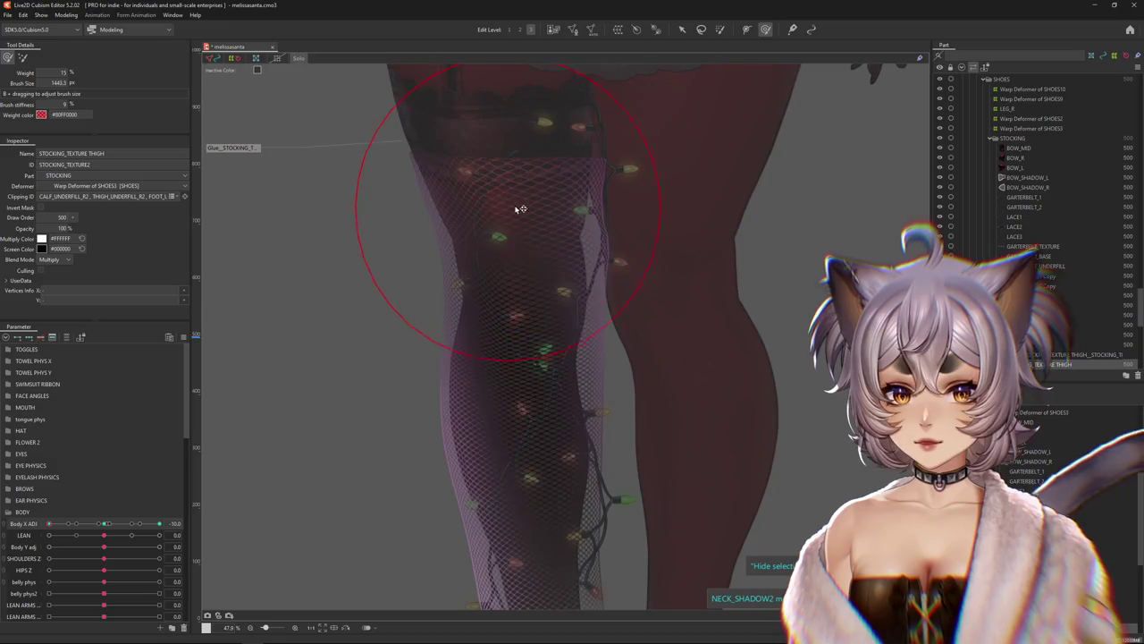
Paint more glue weight on the upper thigh, lower stocking and knee, enlarging the brush
{"action": "left_click_drag", "start_coordinate": [519, 209], "coordinate": [505, 168]}
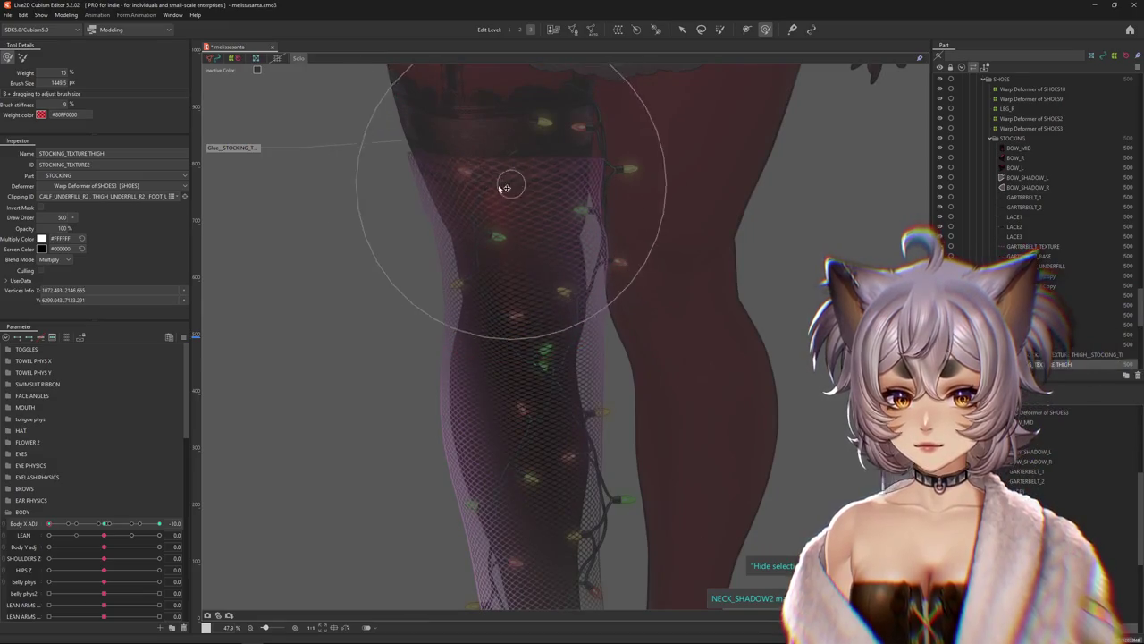
{"action": "left_click_drag", "start_coordinate": [560, 315], "coordinate": [524, 319]}
{"action": "left_click_drag", "start_coordinate": [567, 433], "coordinate": [531, 460]}
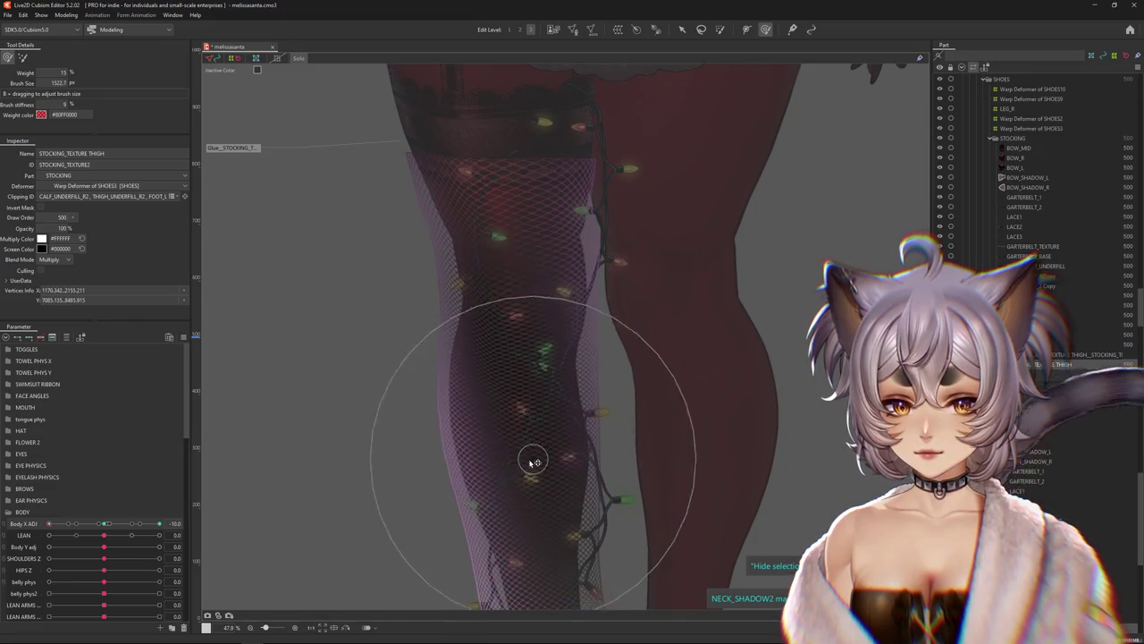
{"action": "scroll", "coordinate": [531, 460], "scroll_direction": "down", "scroll_amount": 2}
{"action": "scroll", "coordinate": [554, 447], "scroll_direction": "down", "scroll_amount": 2}
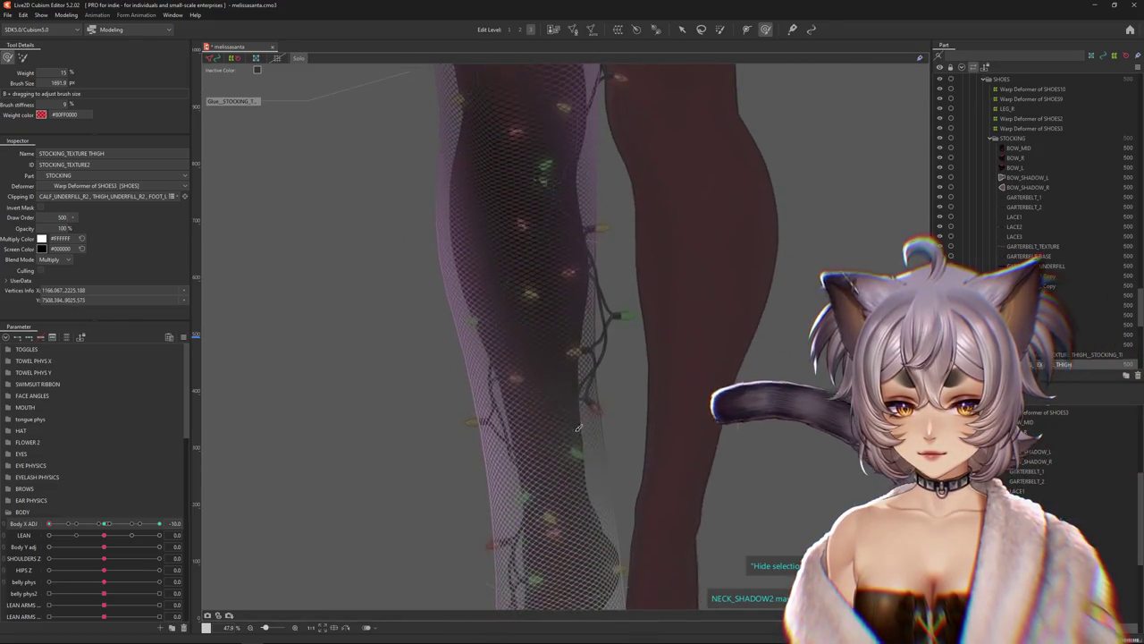
{"action": "scroll", "coordinate": [537, 464], "scroll_direction": "up", "scroll_amount": 2}
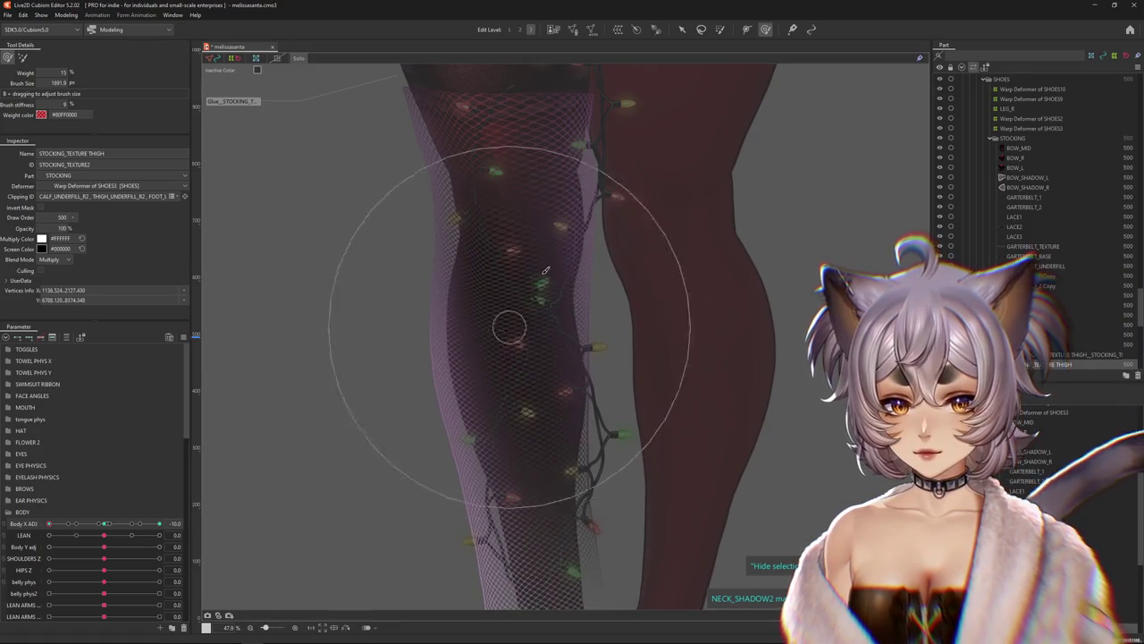
{"action": "scroll", "coordinate": [500, 331], "scroll_direction": "up", "scroll_amount": 2}
{"action": "left_click_drag", "start_coordinate": [509, 327], "coordinate": [487, 338]}
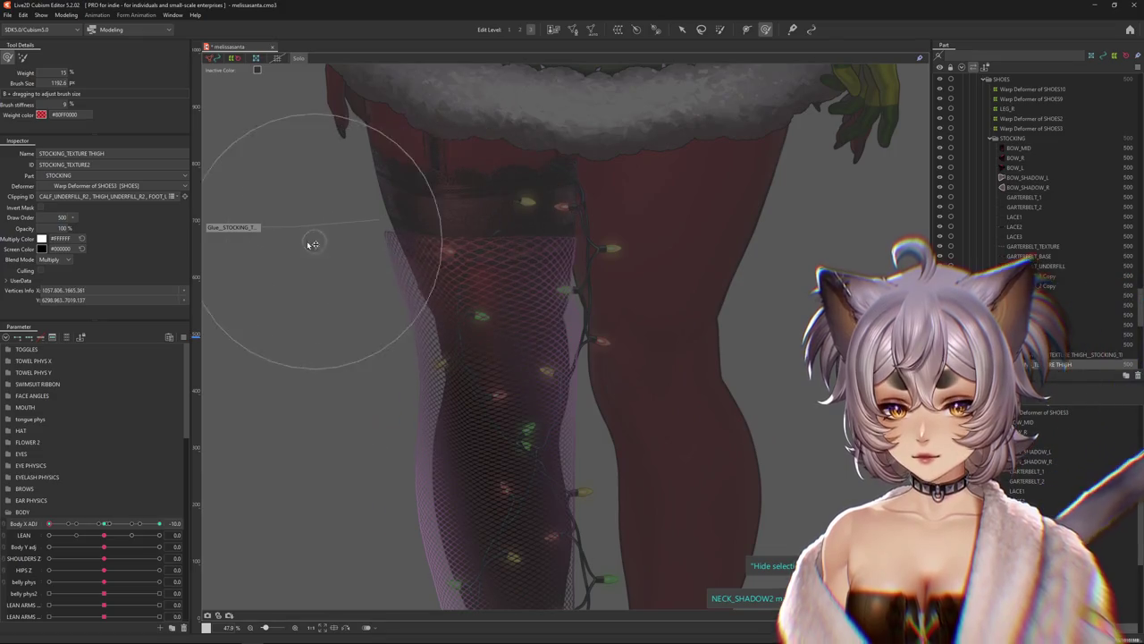
{"action": "scroll", "coordinate": [474, 331], "scroll_direction": "down", "scroll_amount": 2}
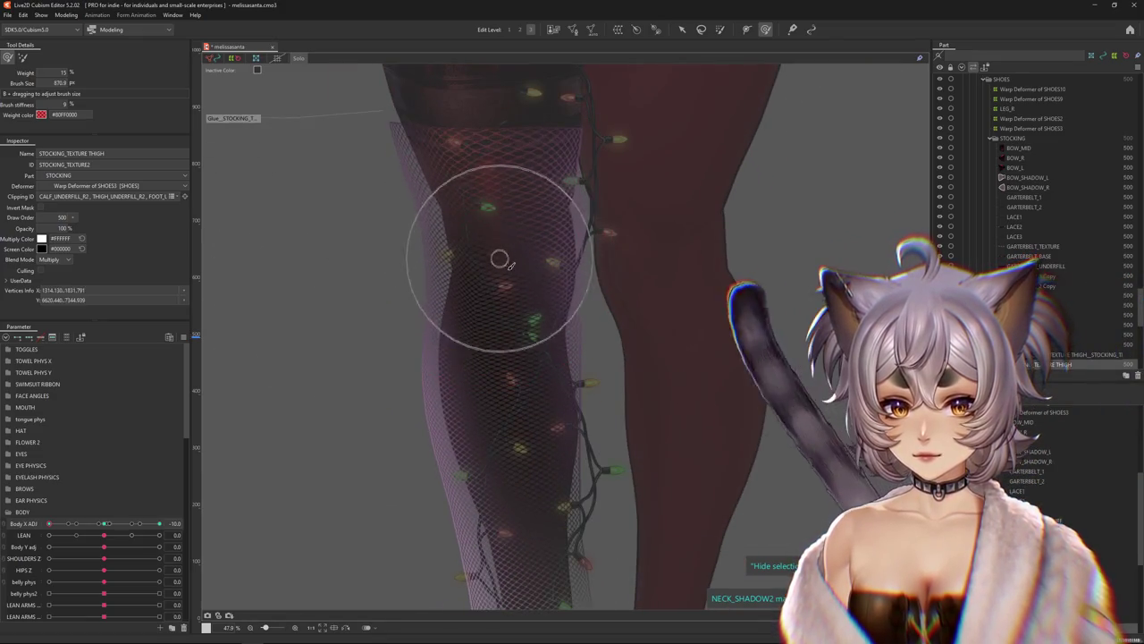
{"action": "left_click_drag", "start_coordinate": [467, 421], "coordinate": [513, 447]}
{"action": "scroll", "coordinate": [527, 438], "scroll_direction": "down", "scroll_amount": 2}
{"action": "scroll", "coordinate": [536, 357], "scroll_direction": "up", "scroll_amount": 2}
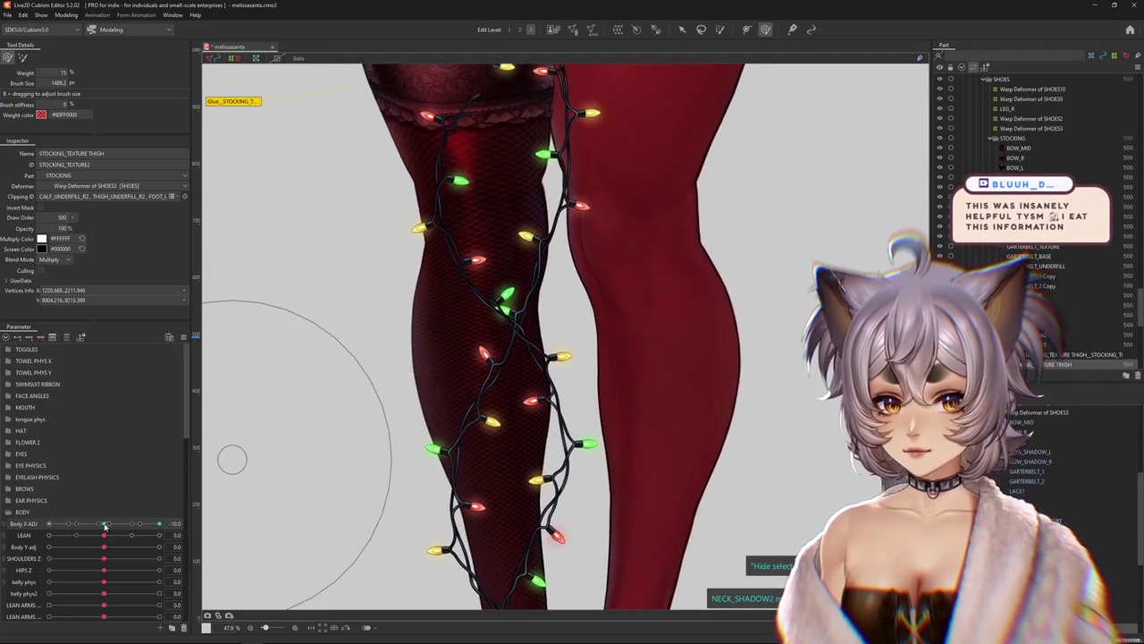
Swing Body X Adj between 1.7 and -10.0 to check the stocking, then zoom onto the skirt
{"action": "mouse_move", "coordinate": [47, 524]}
{"action": "left_mouse_down"}
{"action": "mouse_move", "coordinate": [120, 520]}
{"action": "mouse_move", "coordinate": [85, 523]}
{"action": "left_mouse_up"}
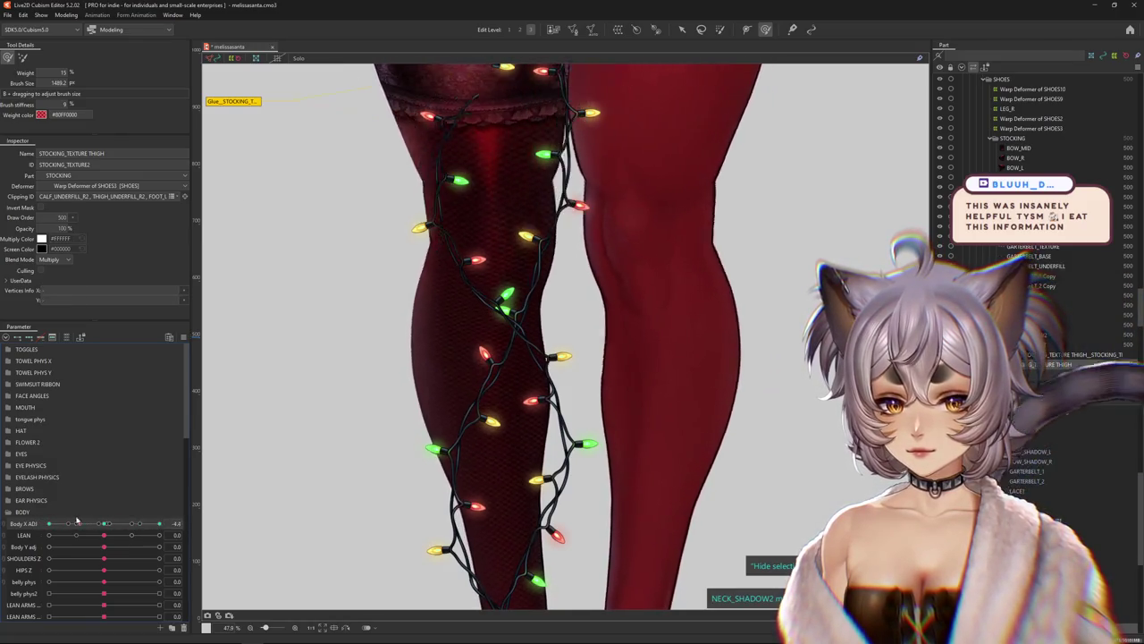
{"action": "scroll", "coordinate": [370, 455], "scroll_direction": "down", "scroll_amount": 3}
{"action": "left_click_drag", "start_coordinate": [85, 523], "coordinate": [49, 524]}
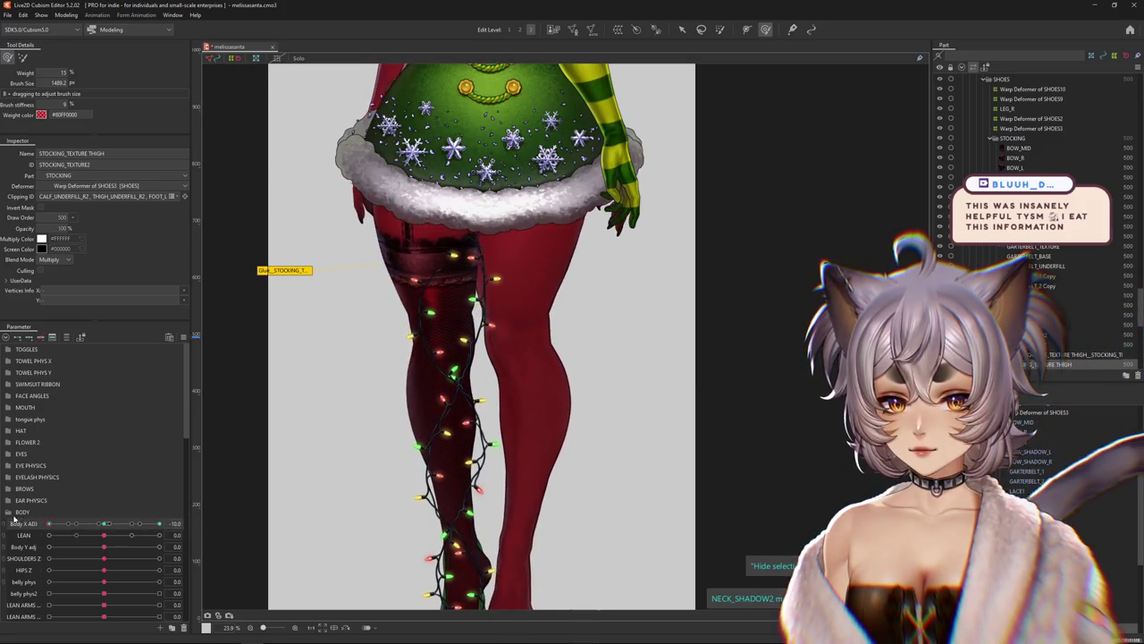
{"action": "left_click_drag", "start_coordinate": [529, 382], "coordinate": [620, 376]}
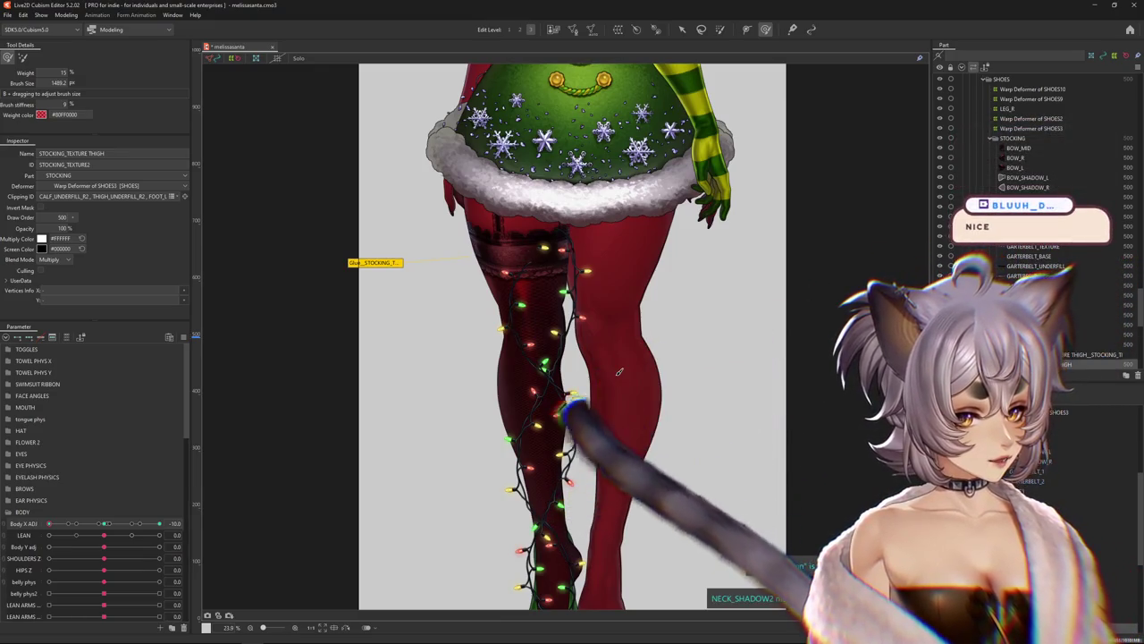
{"action": "key", "text": "ctrl+h"}
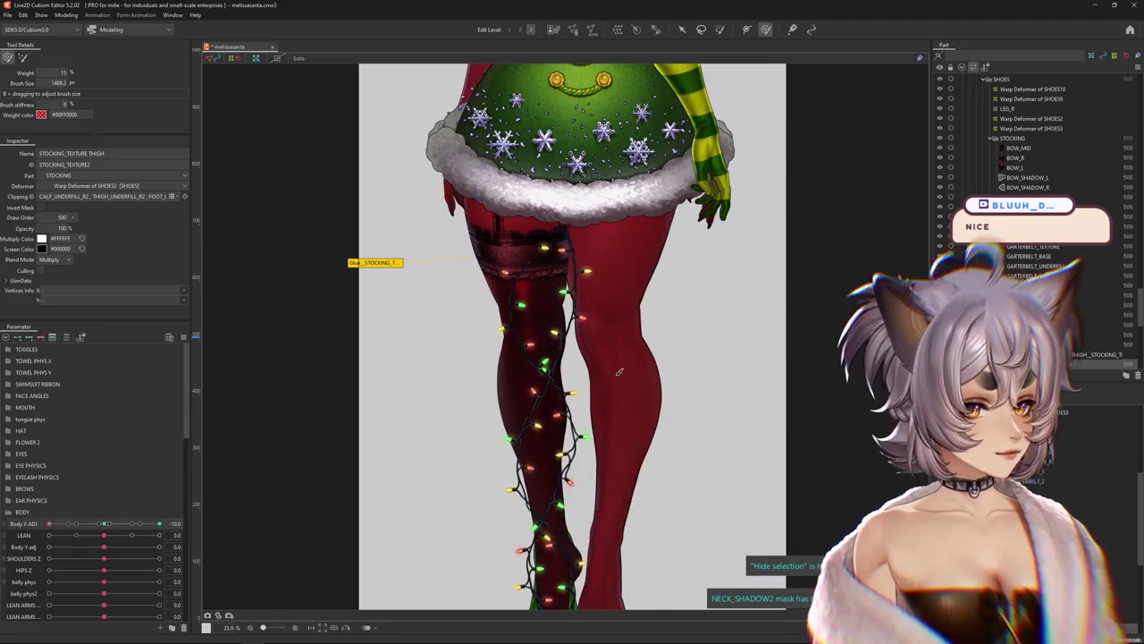
{"action": "scroll", "coordinate": [479, 322], "scroll_direction": "up", "scroll_amount": 3}
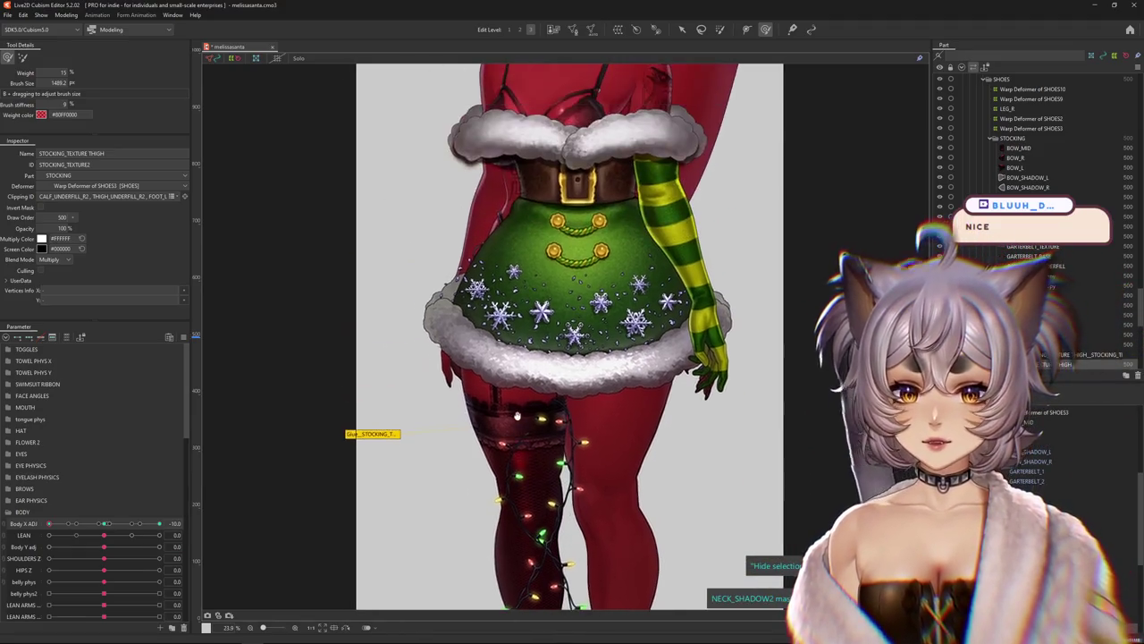
{"action": "scroll", "coordinate": [474, 308], "scroll_direction": "up", "scroll_amount": 2}
{"action": "scroll", "coordinate": [474, 286], "scroll_direction": "up", "scroll_amount": 1}
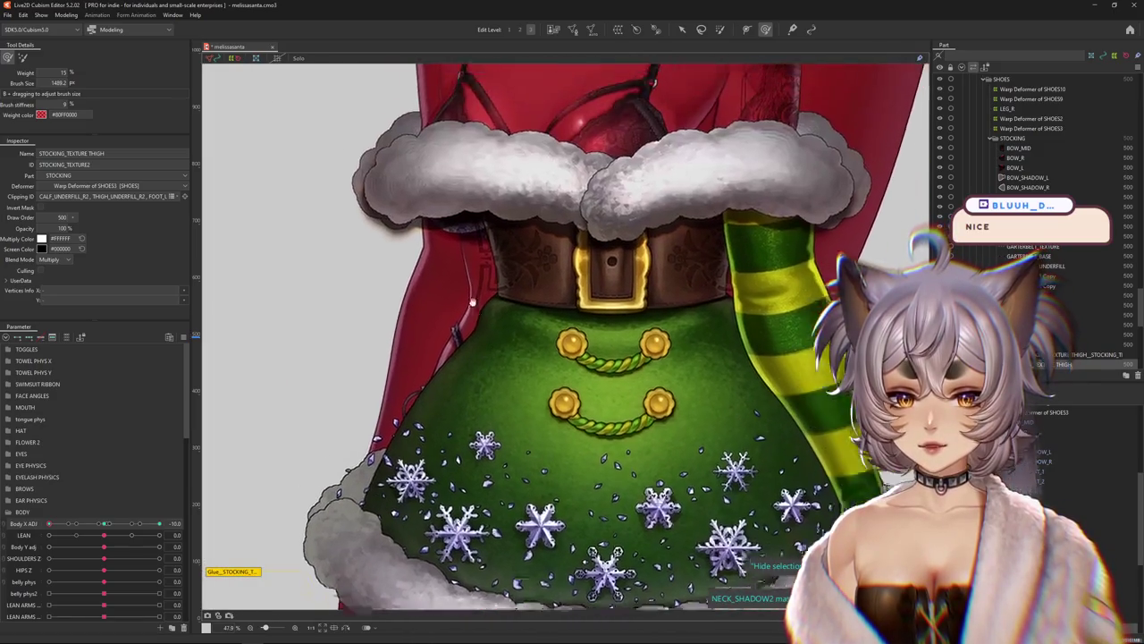
{"action": "scroll", "coordinate": [474, 268], "scroll_direction": "up", "scroll_amount": 1}
Select SKIRT_BASE from the stacked objects, toggle Solo view, and activate weight painting
{"action": "right_click", "coordinate": [514, 261]}
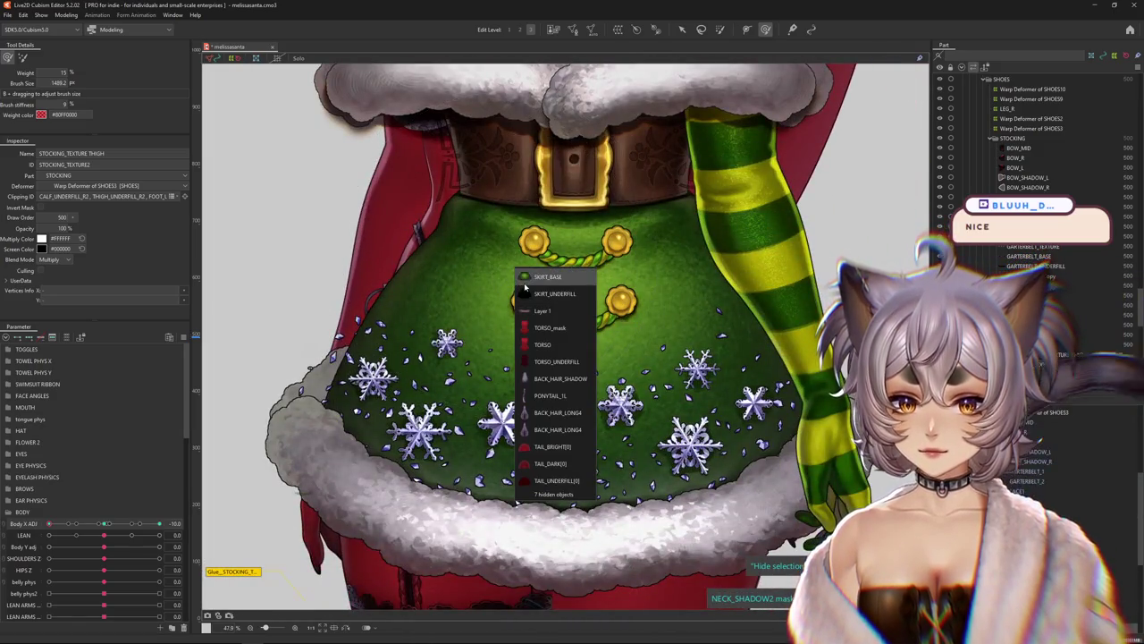
{"action": "left_click", "coordinate": [537, 279]}
{"action": "left_click", "coordinate": [299, 57]}
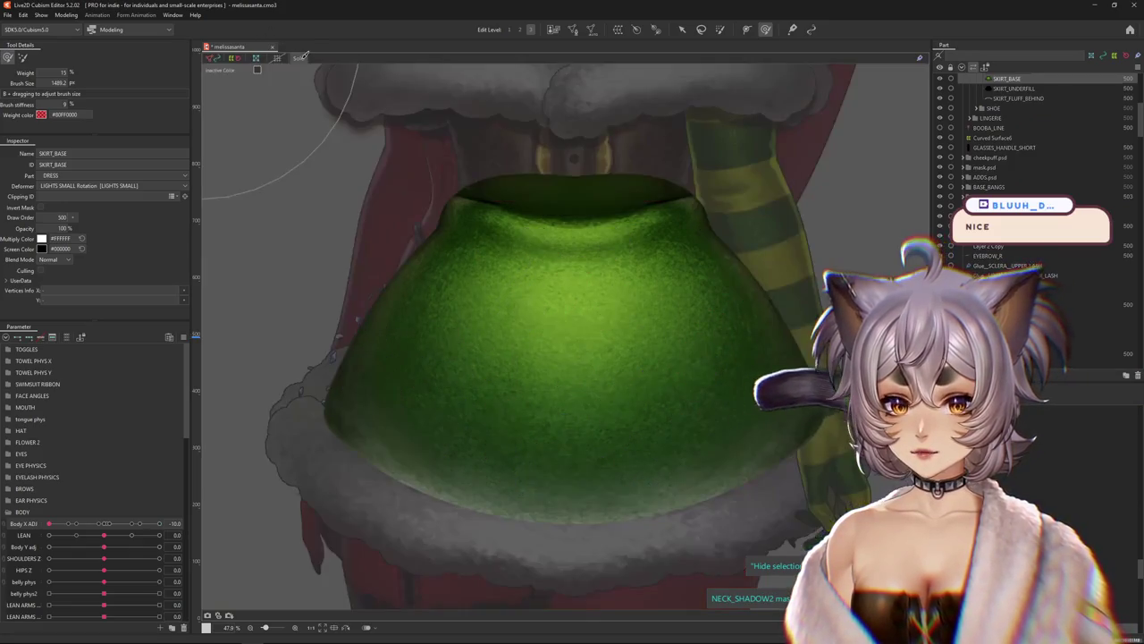
{"action": "left_click", "coordinate": [299, 57]}
{"action": "scroll", "coordinate": [536, 268], "scroll_direction": "down", "scroll_amount": 2}
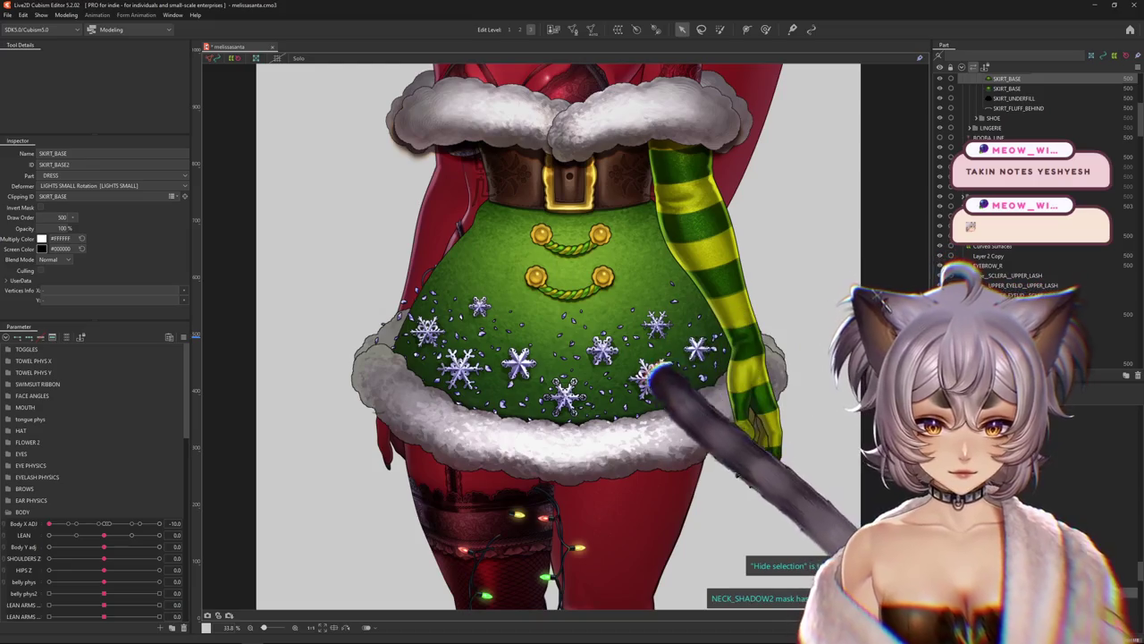
{"action": "left_click", "coordinate": [766, 29]}
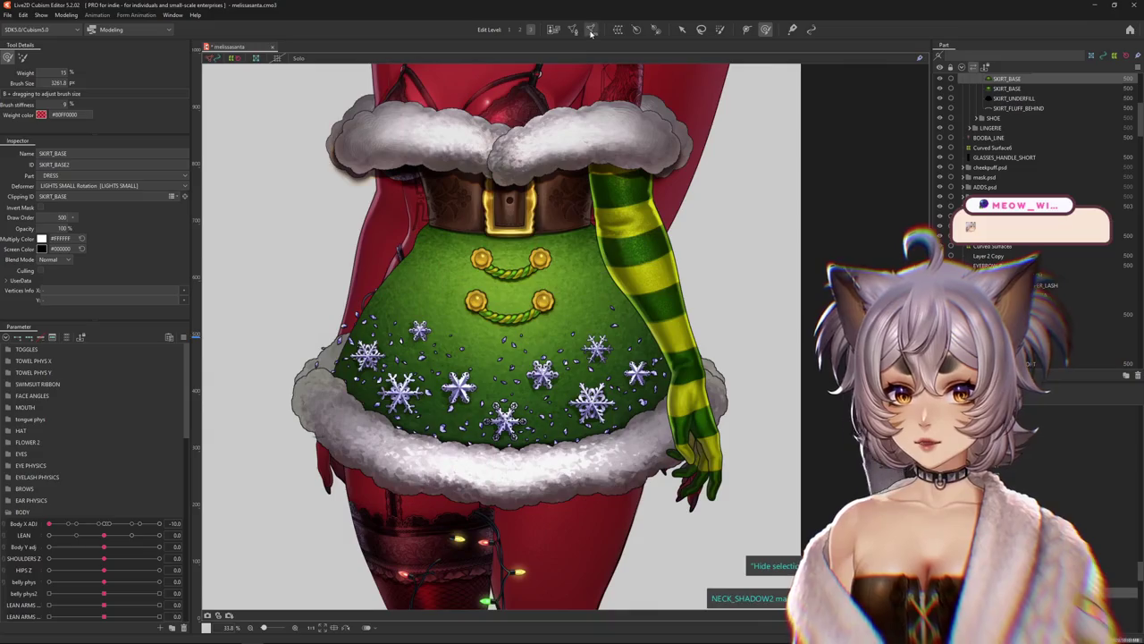
{"action": "left_click", "coordinate": [591, 28]}
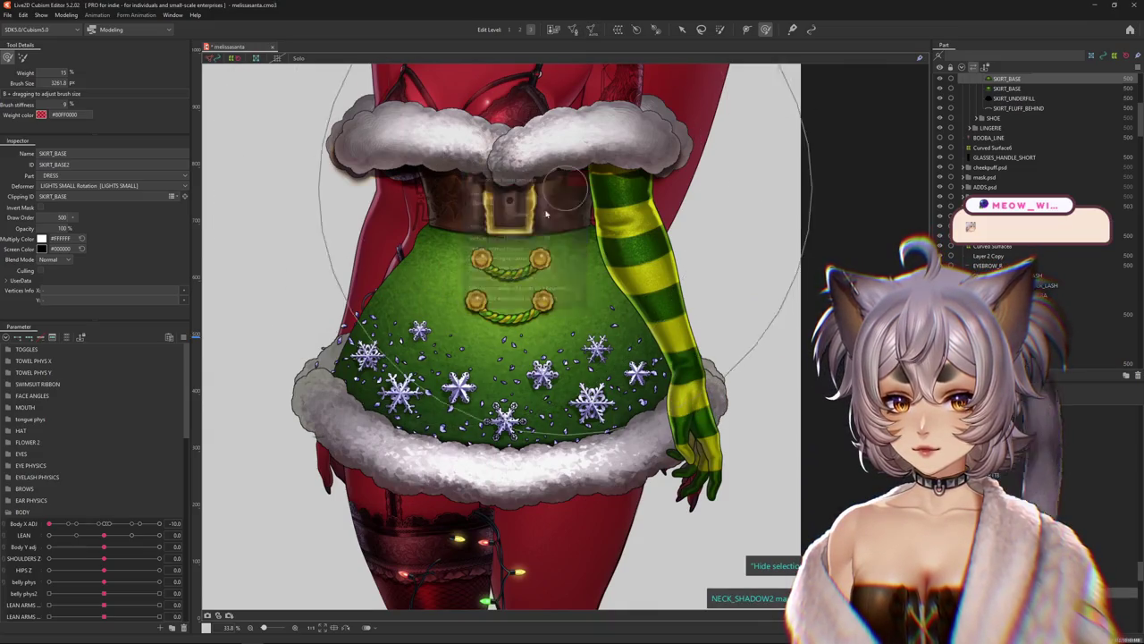
Size the weight brush over the skirt and test it with Body X Adj at 10.0, -10.0 and centre
{"action": "left_click_drag", "start_coordinate": [556, 203], "coordinate": [225, 370]}
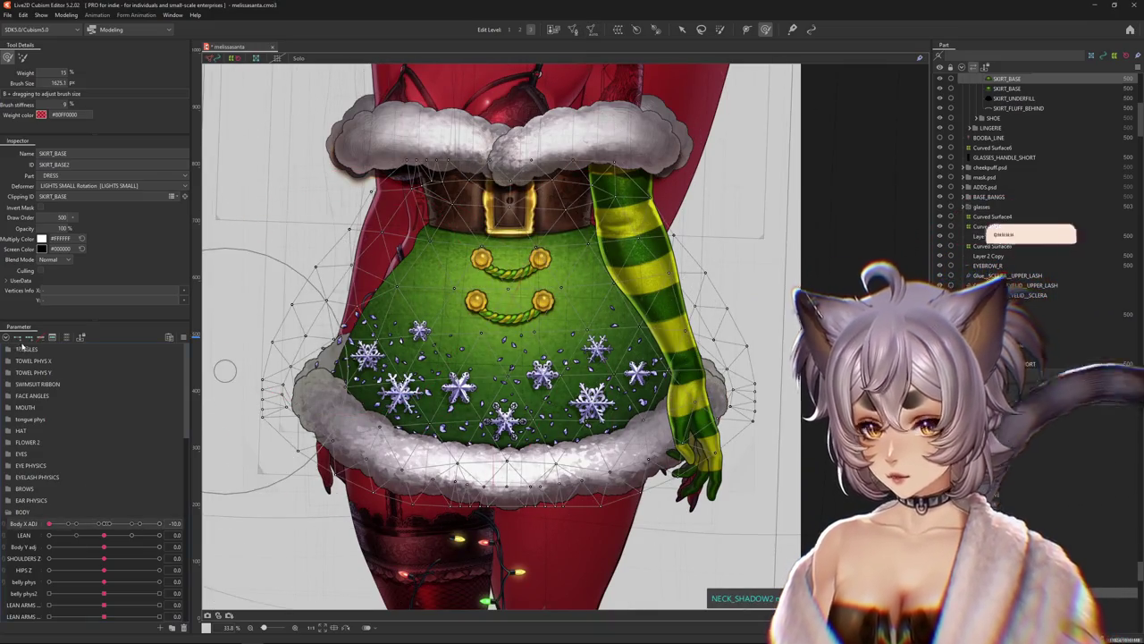
{"action": "mouse_move", "coordinate": [607, 344]}
{"action": "left_mouse_down"}
{"action": "mouse_move", "coordinate": [630, 405]}
{"action": "mouse_move", "coordinate": [409, 351]}
{"action": "mouse_move", "coordinate": [582, 358]}
{"action": "left_mouse_up"}
{"action": "left_click_drag", "start_coordinate": [117, 523], "coordinate": [159, 523]}
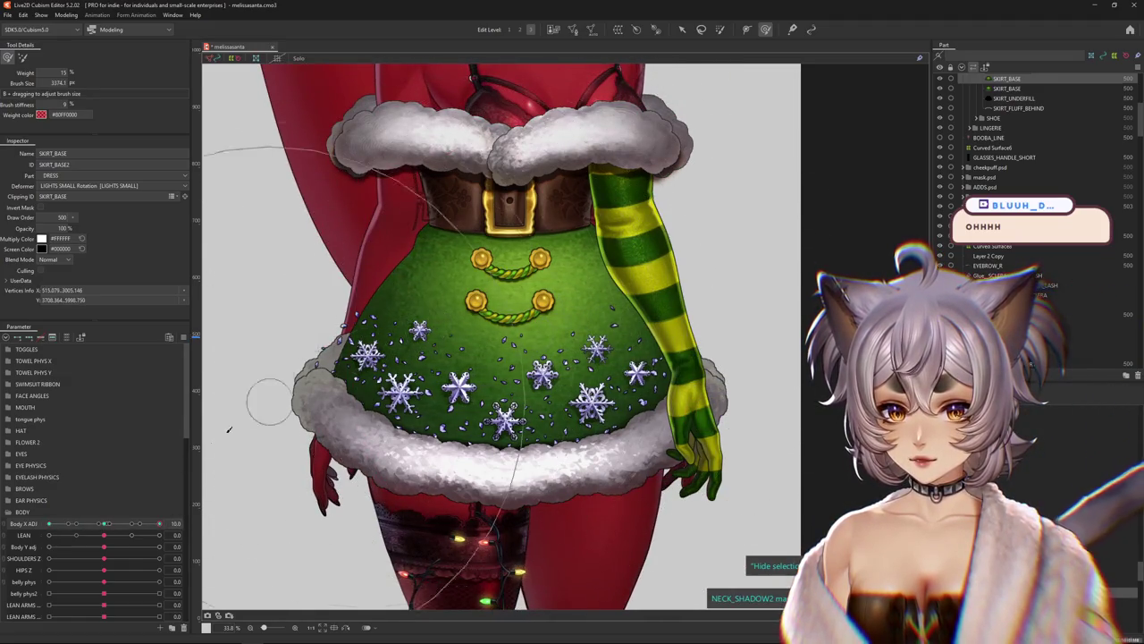
{"action": "left_click_drag", "start_coordinate": [122, 523], "coordinate": [165, 523]}
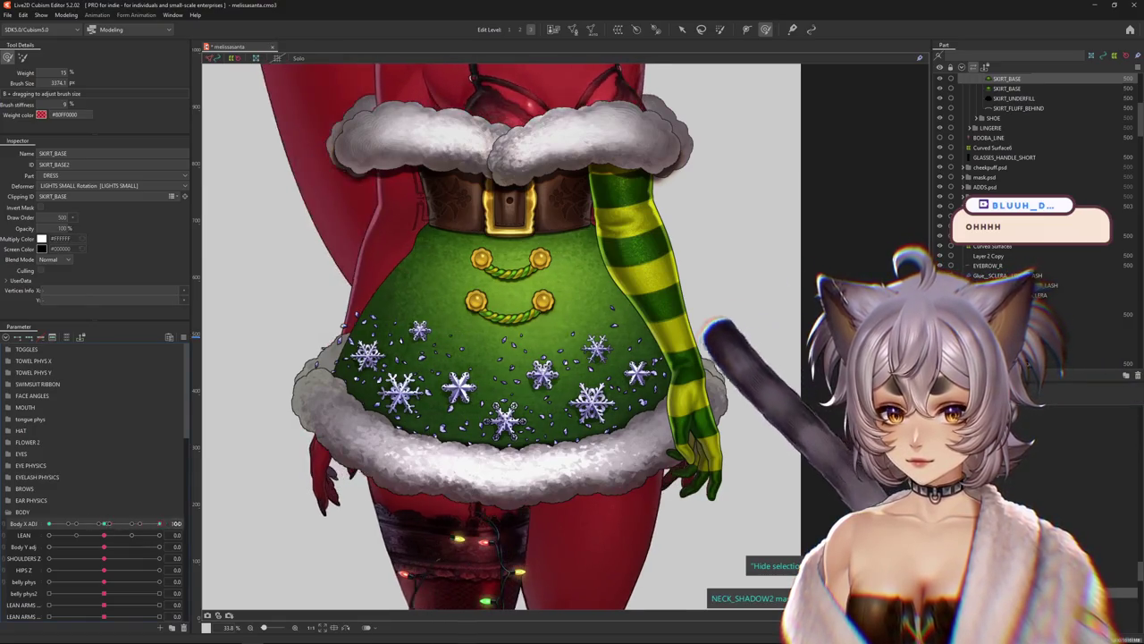
{"action": "left_click", "coordinate": [165, 523]}
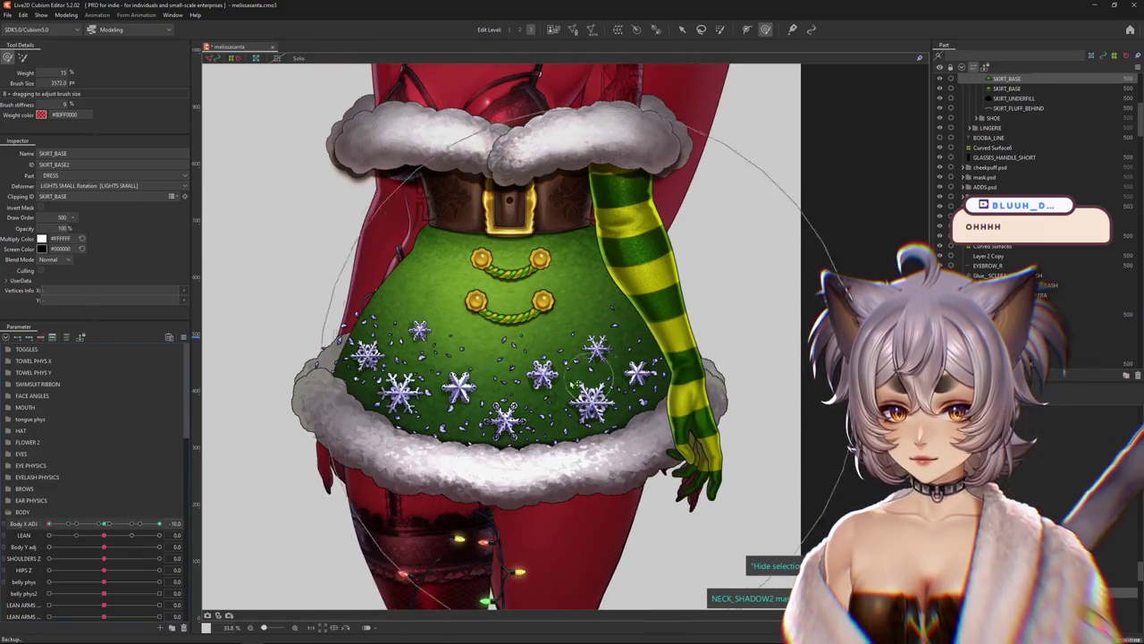
{"action": "left_click_drag", "start_coordinate": [505, 371], "coordinate": [482, 295]}
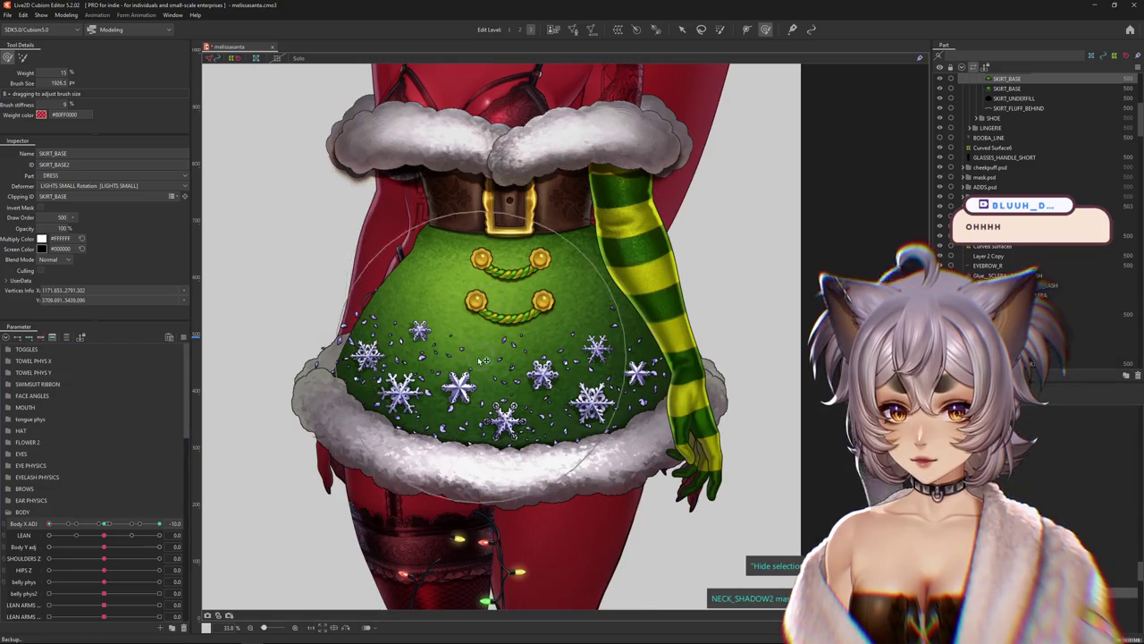
{"action": "left_click_drag", "start_coordinate": [483, 360], "coordinate": [536, 376]}
{"action": "left_click", "coordinate": [105, 523]}
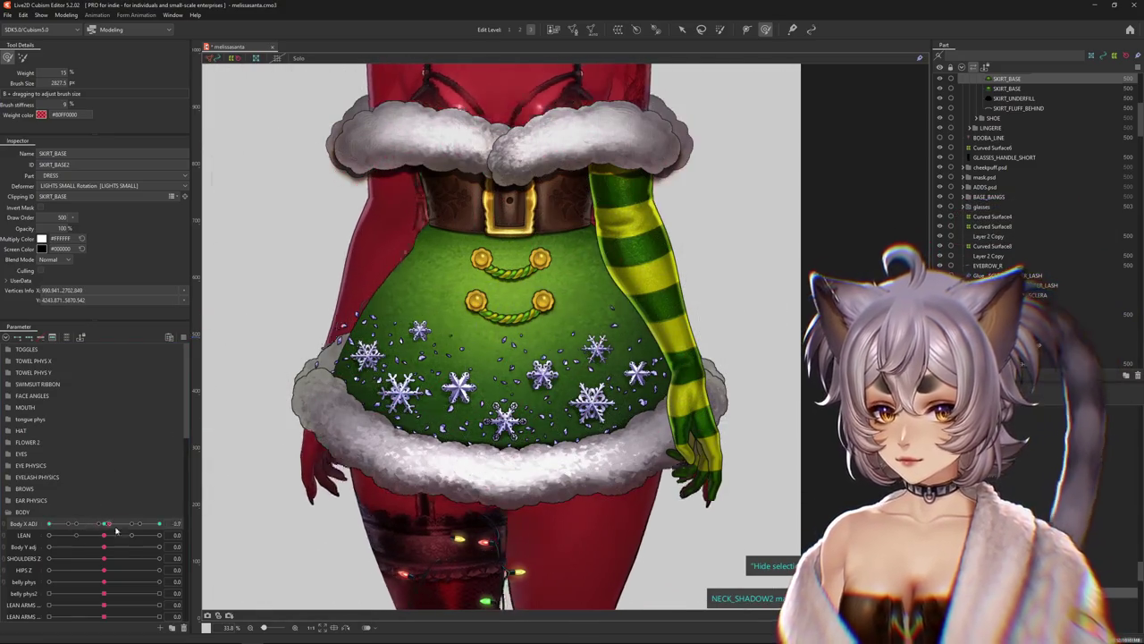
Sweep Body X Adj across its range to preview the character, then close melissasanta.cmo3 via the save prompt
{"action": "left_click", "coordinate": [160, 523]}
{"action": "left_click_drag", "start_coordinate": [411, 358], "coordinate": [435, 385]}
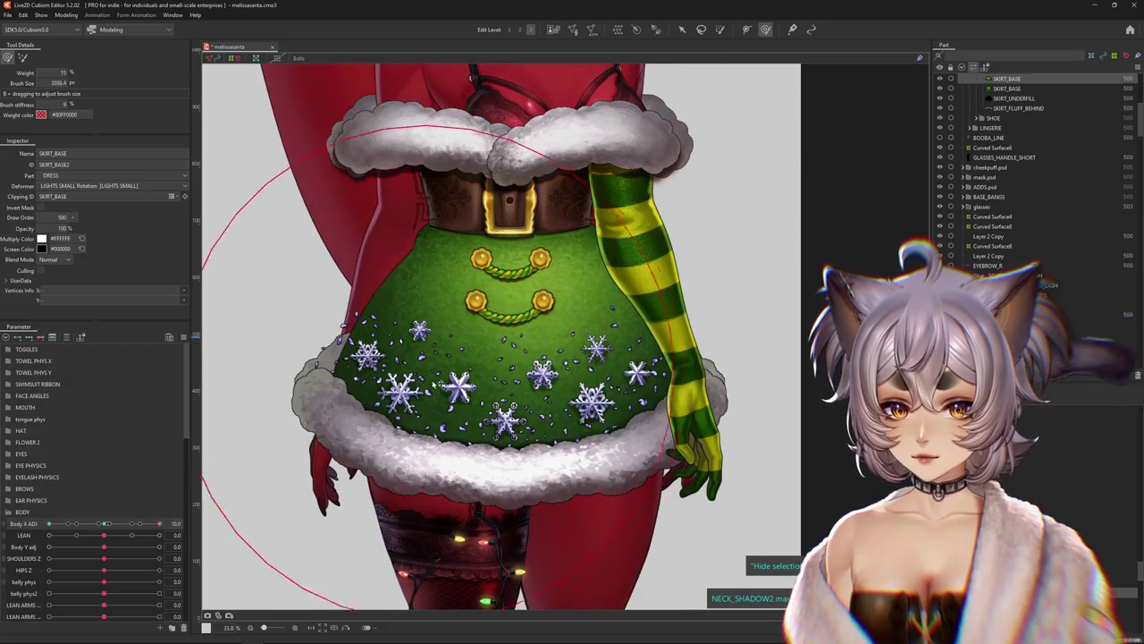
{"action": "scroll", "coordinate": [447, 358], "scroll_direction": "down", "scroll_amount": 2}
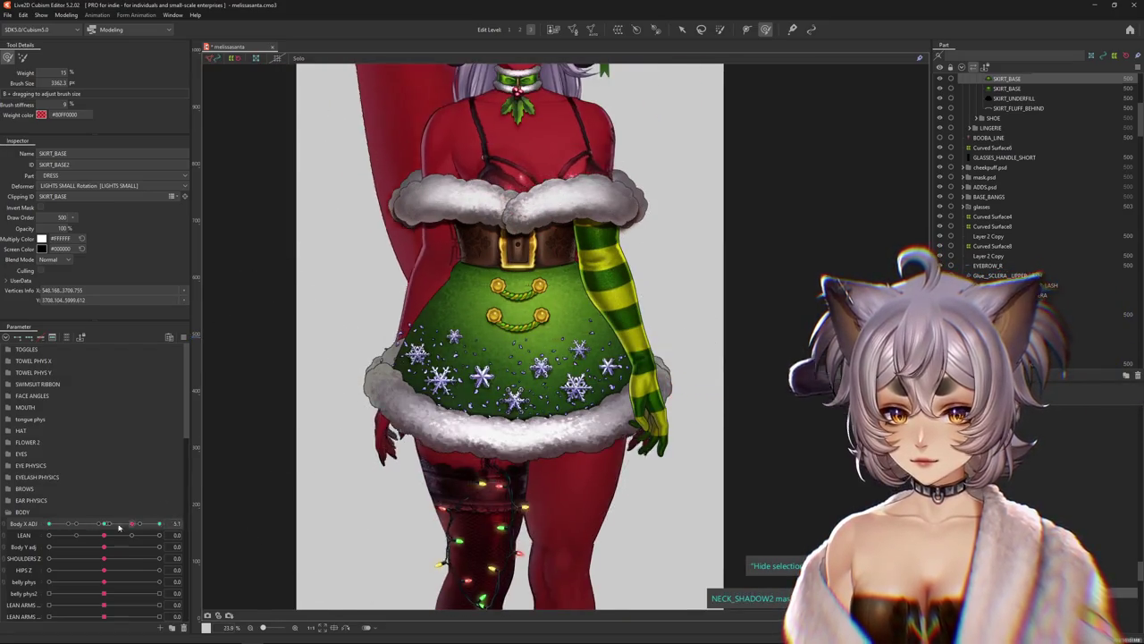
{"action": "mouse_move", "coordinate": [159, 523]}
{"action": "left_mouse_down"}
{"action": "mouse_move", "coordinate": [104, 523]}
{"action": "mouse_move", "coordinate": [159, 523]}
{"action": "left_mouse_up"}
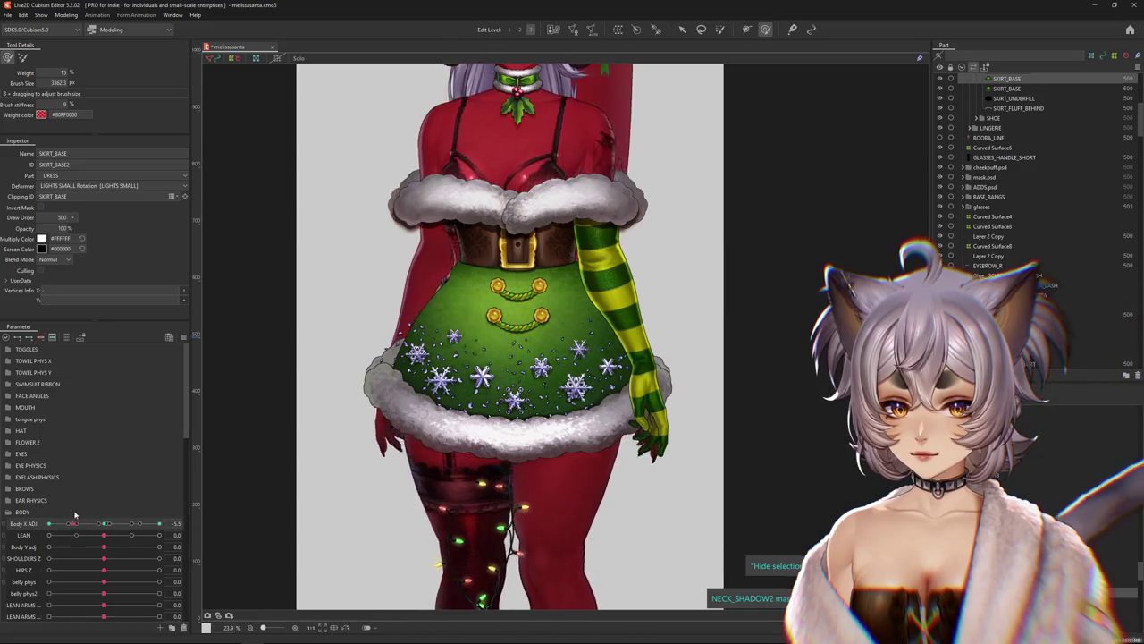
{"action": "scroll", "coordinate": [244, 485], "scroll_direction": "down", "scroll_amount": 3}
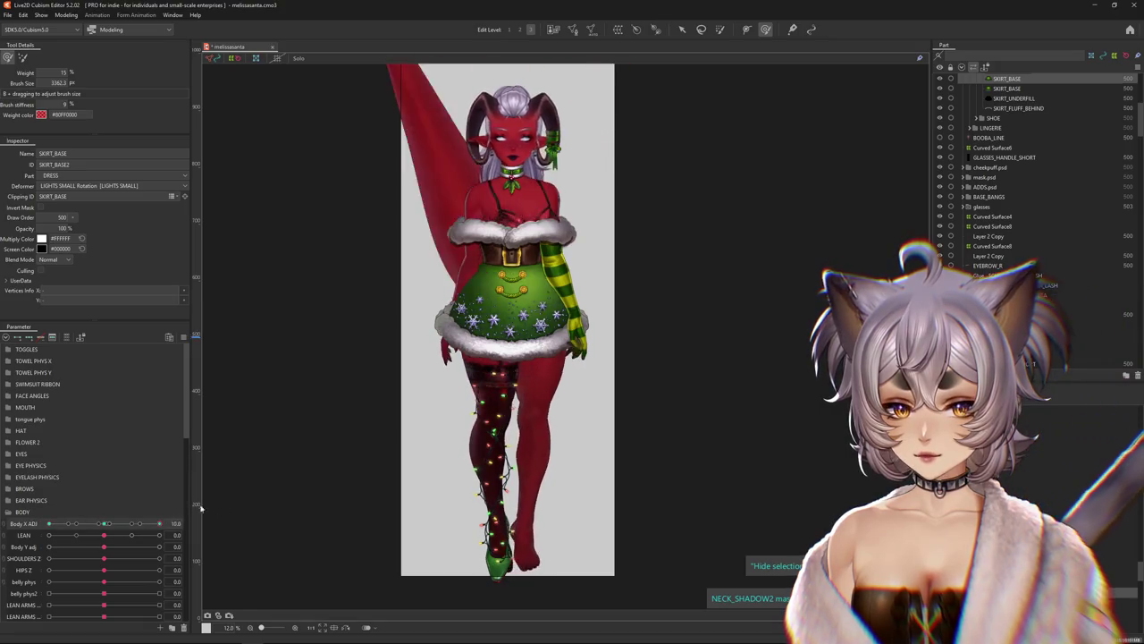
{"action": "left_click_drag", "start_coordinate": [159, 523], "coordinate": [77, 523]}
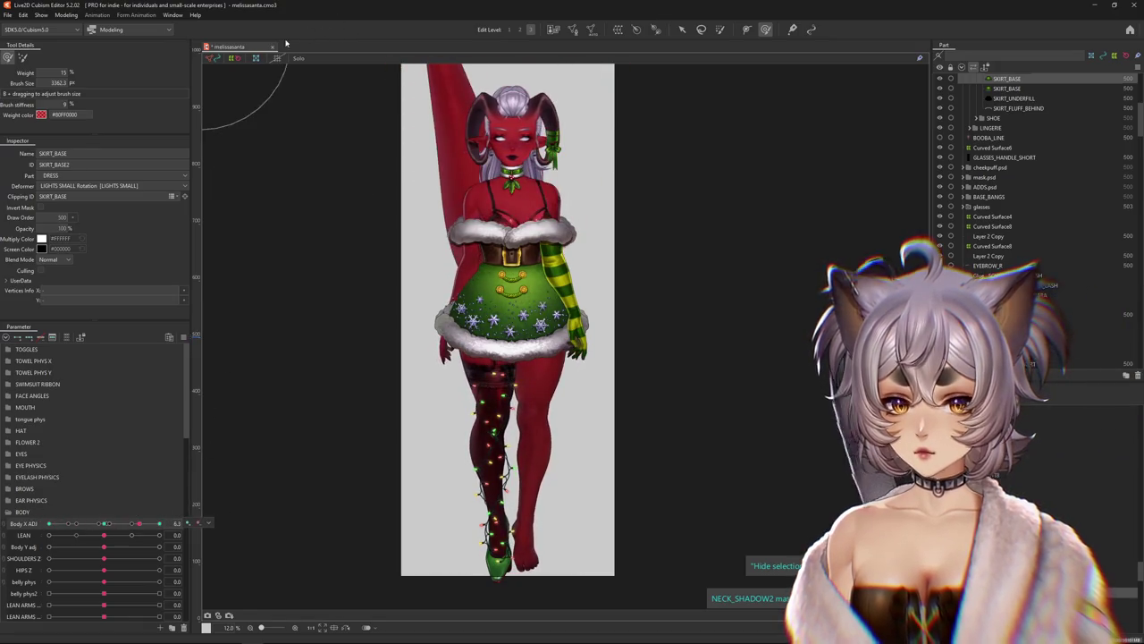
{"action": "left_click", "coordinate": [273, 48]}
{"action": "left_click", "coordinate": [583, 337]}
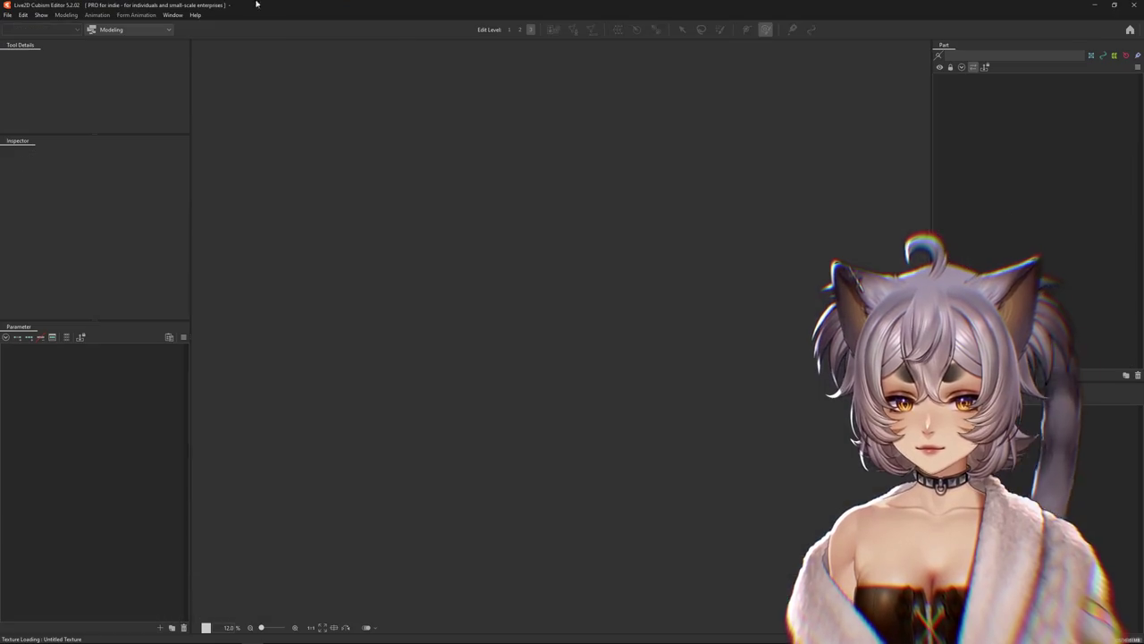
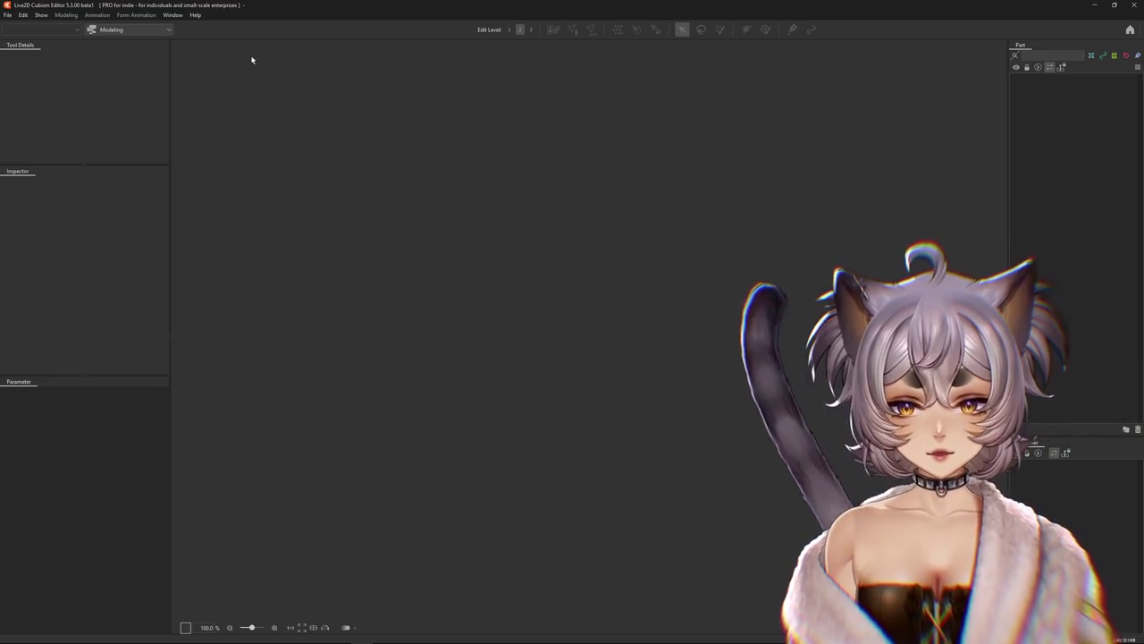
Load Okami Sky Updated.cmo3 from the recent files list
{"action": "left_click", "coordinate": [7, 15]}
{"action": "mouse_move", "coordinate": [27, 55]}
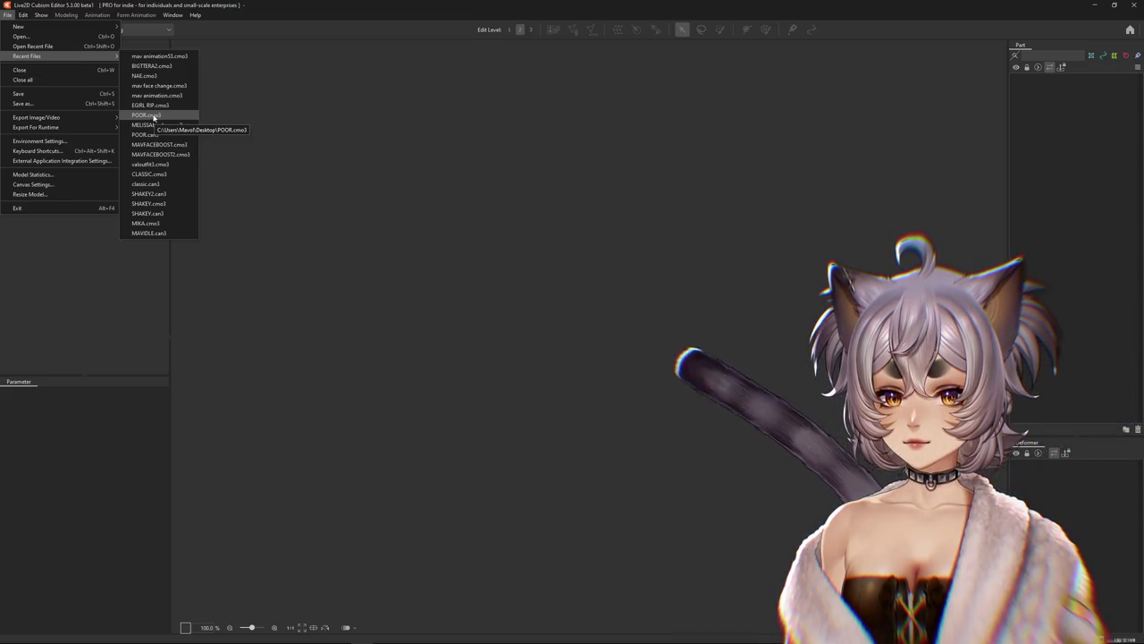
{"action": "left_click", "coordinate": [156, 115]}
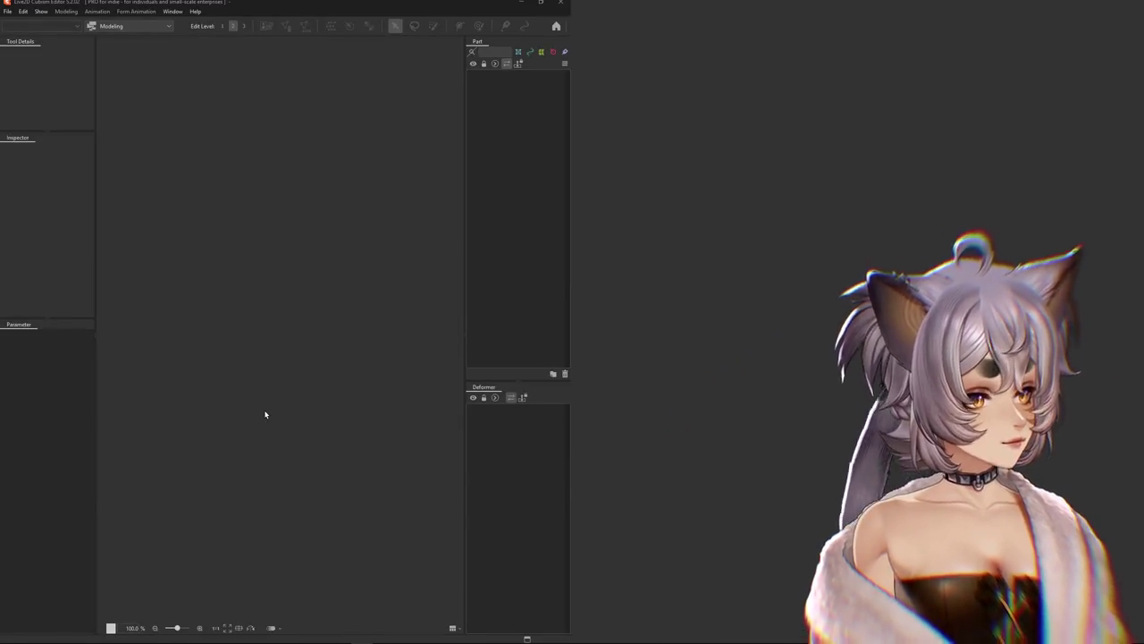
{"action": "left_click", "coordinate": [12, 16]}
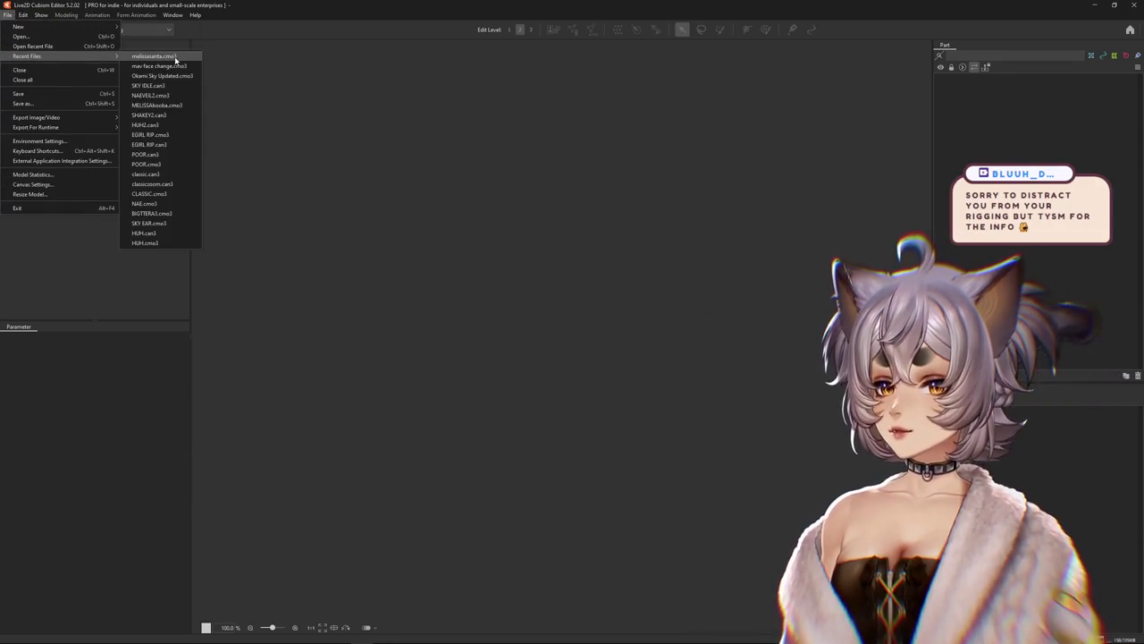
{"action": "left_click", "coordinate": [170, 76]}
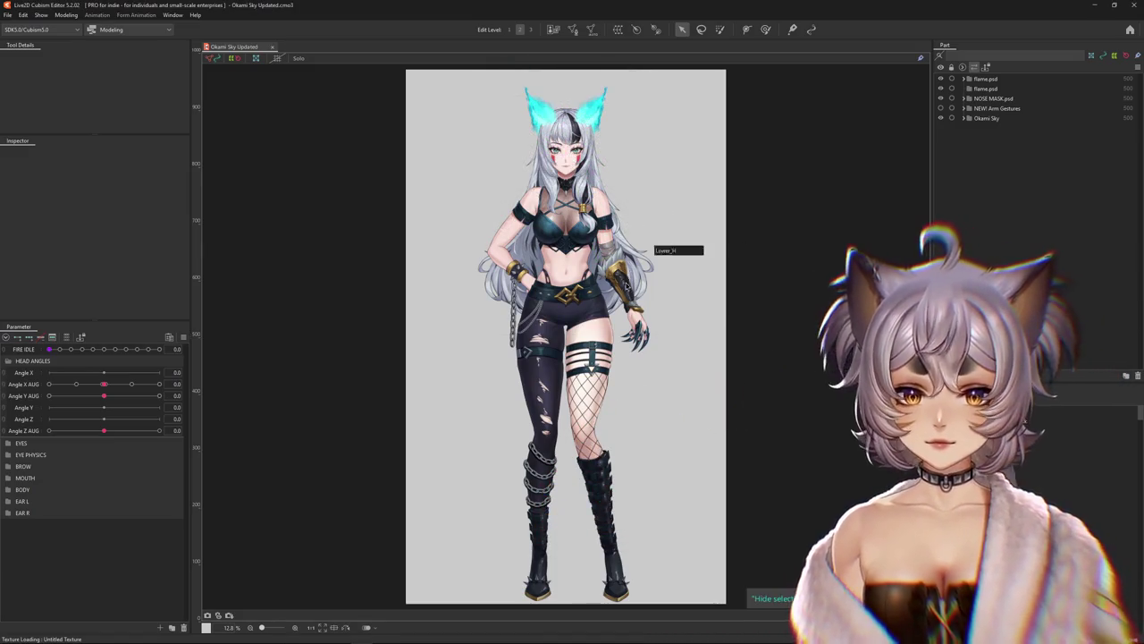
Select the gauntlet's Layer 20 mesh, briefly isolating and hiding the gauntlet to inspect it
{"action": "scroll", "coordinate": [659, 248], "scroll_direction": "up", "scroll_amount": 5}
{"action": "scroll", "coordinate": [621, 298], "scroll_direction": "up", "scroll_amount": 2}
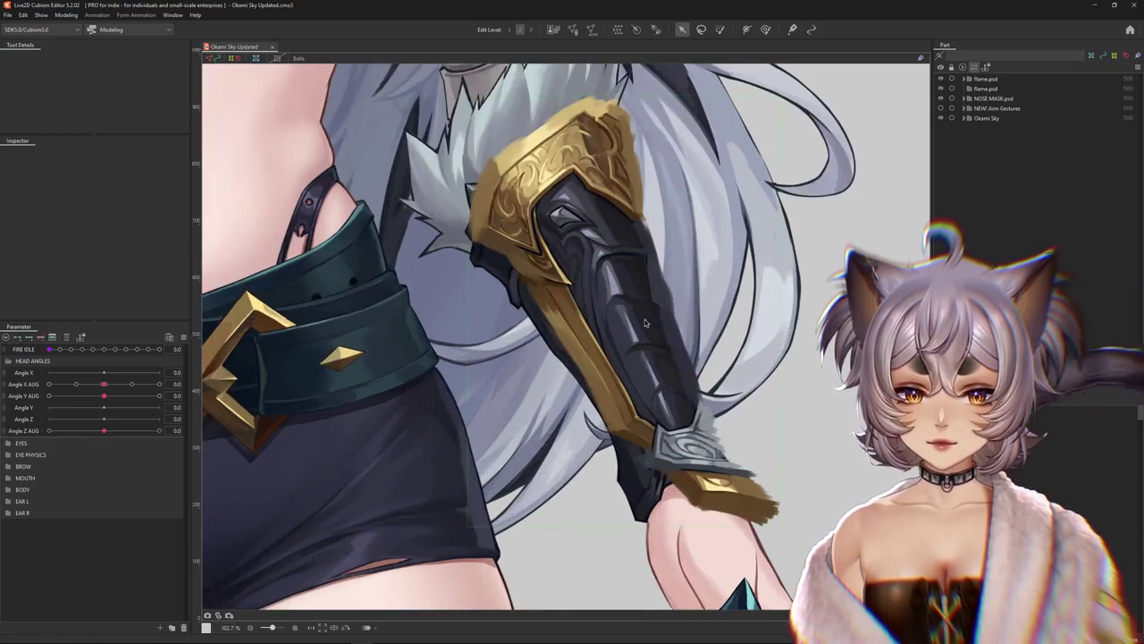
{"action": "left_click", "coordinate": [632, 336]}
{"action": "left_click_drag", "start_coordinate": [632, 337], "coordinate": [572, 358]}
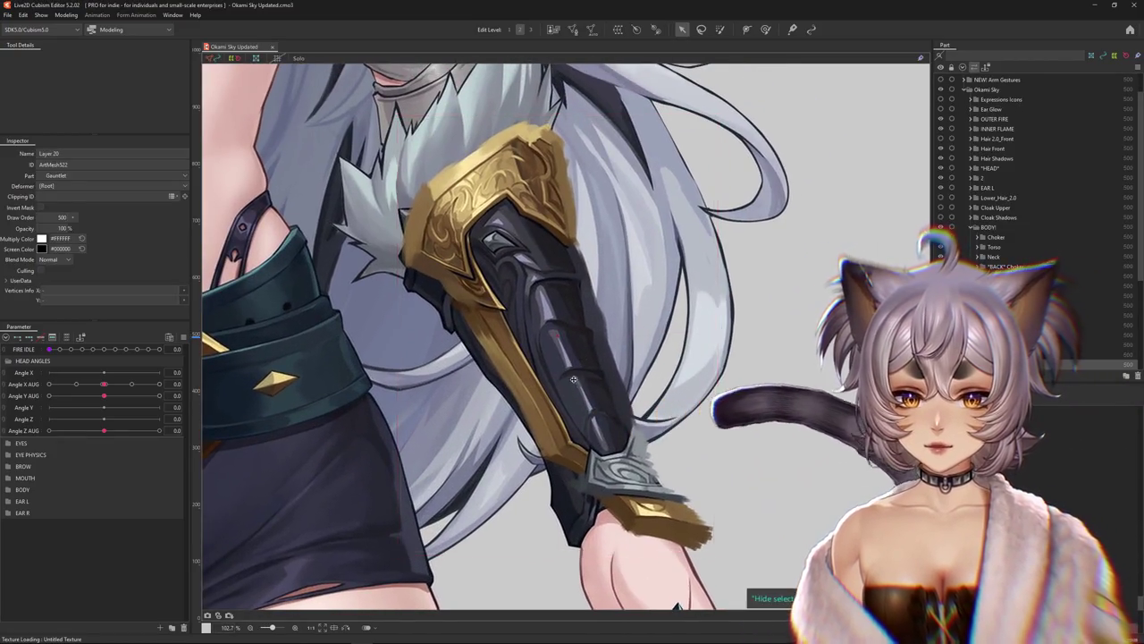
{"action": "left_click", "coordinate": [298, 58]}
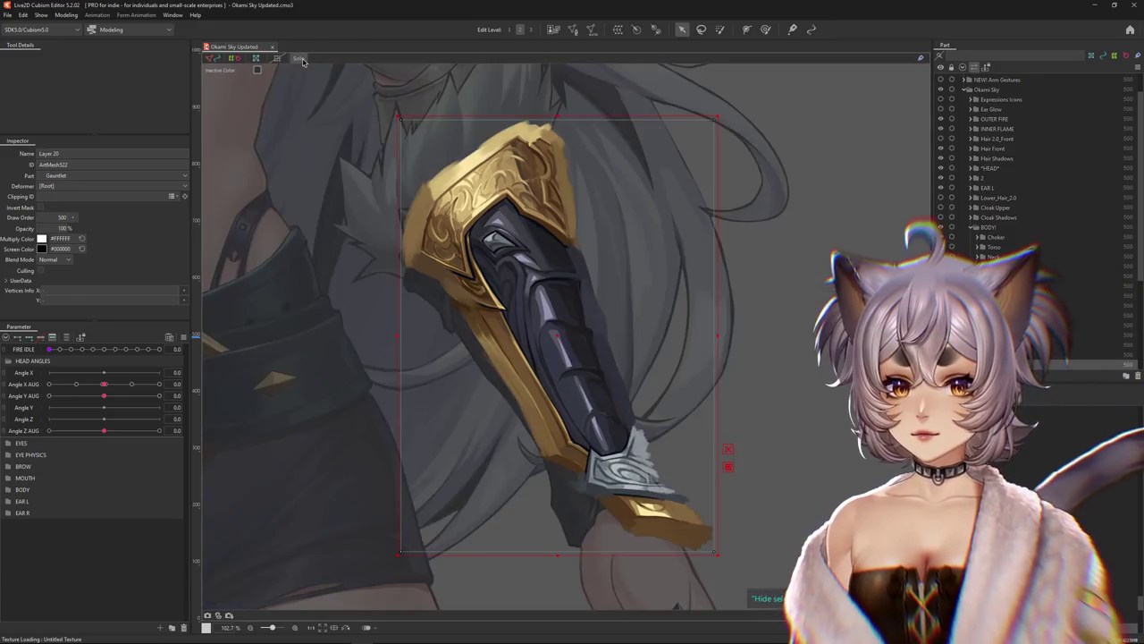
{"action": "left_click", "coordinate": [299, 58]}
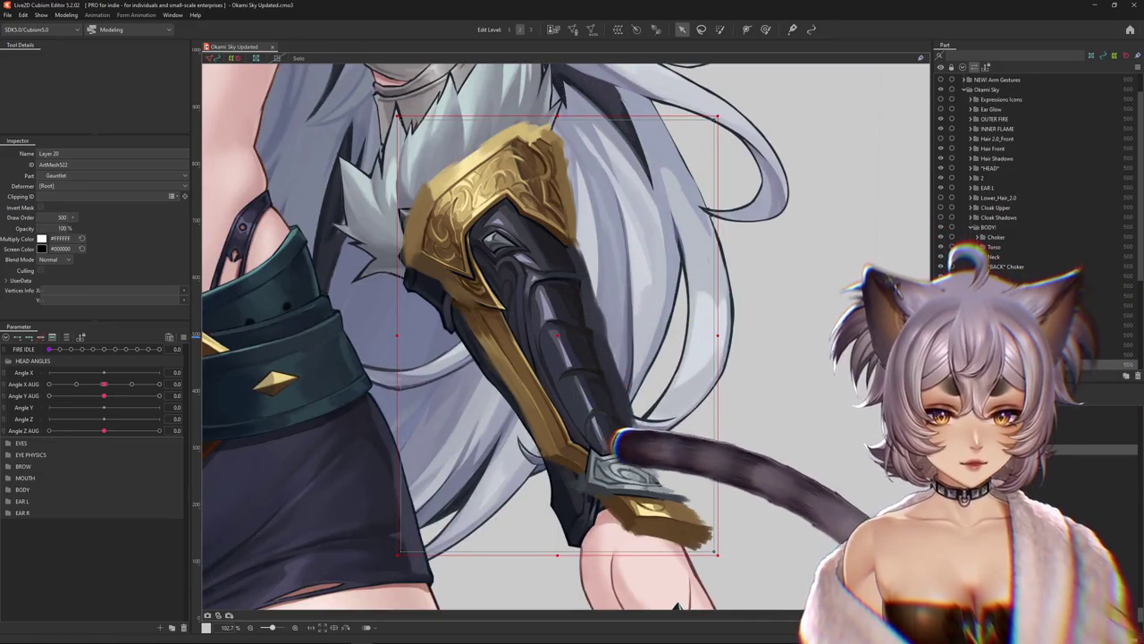
{"action": "key", "text": "ctrl+h"}
{"action": "key", "text": "ctrl+z"}
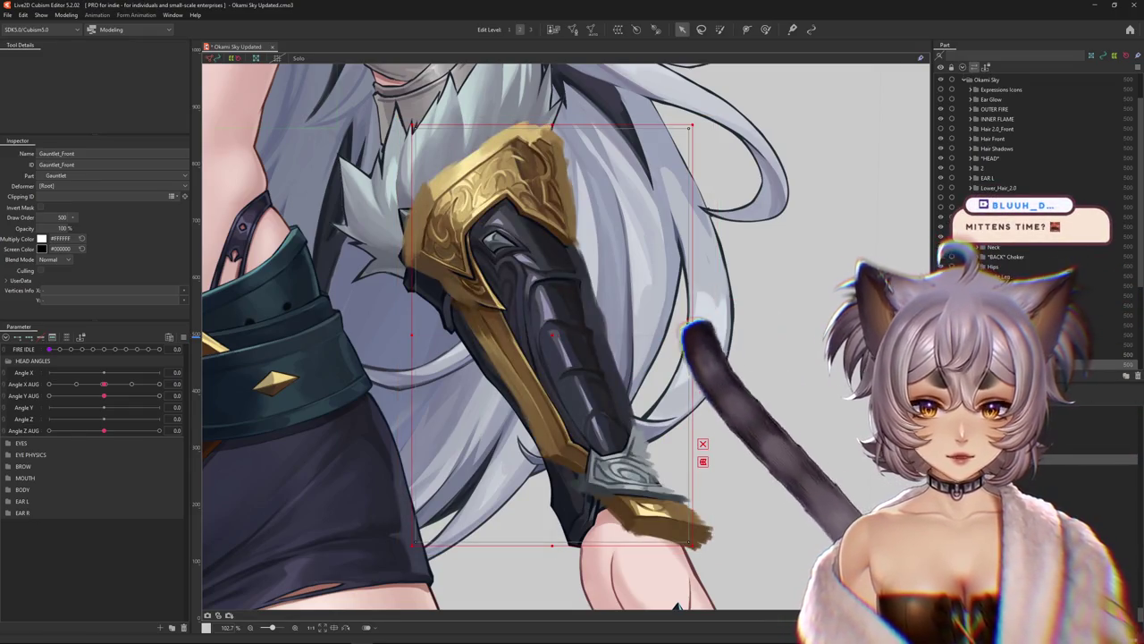
{"action": "key", "text": "ctrl+z"}
Clip Layer 20 to Gauntlet_Front and nudge the mesh into place on the forearm
{"action": "left_click", "coordinate": [67, 197]}
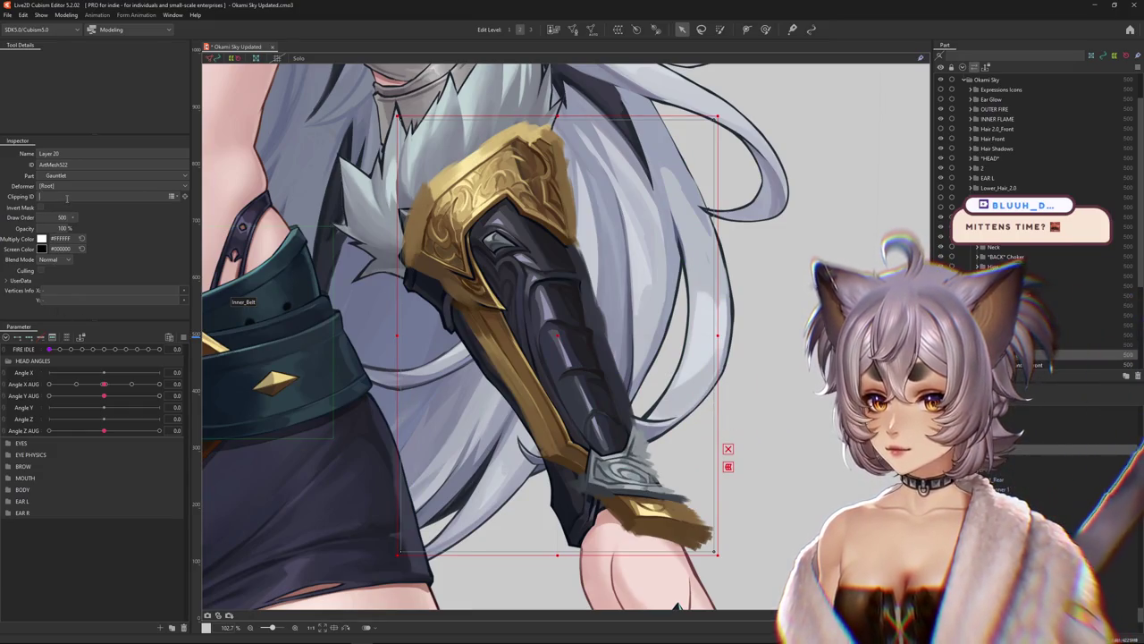
{"action": "type", "text": "Gauntlet_Front"}
{"action": "key", "text": "Return"}
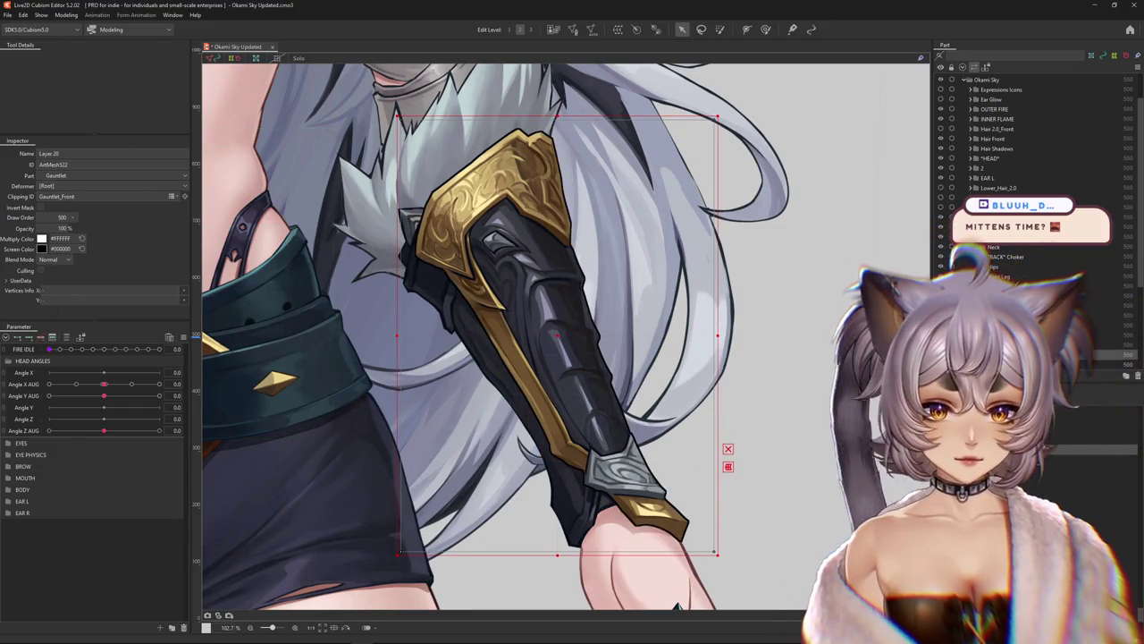
{"action": "left_click_drag", "start_coordinate": [550, 318], "coordinate": [559, 336]}
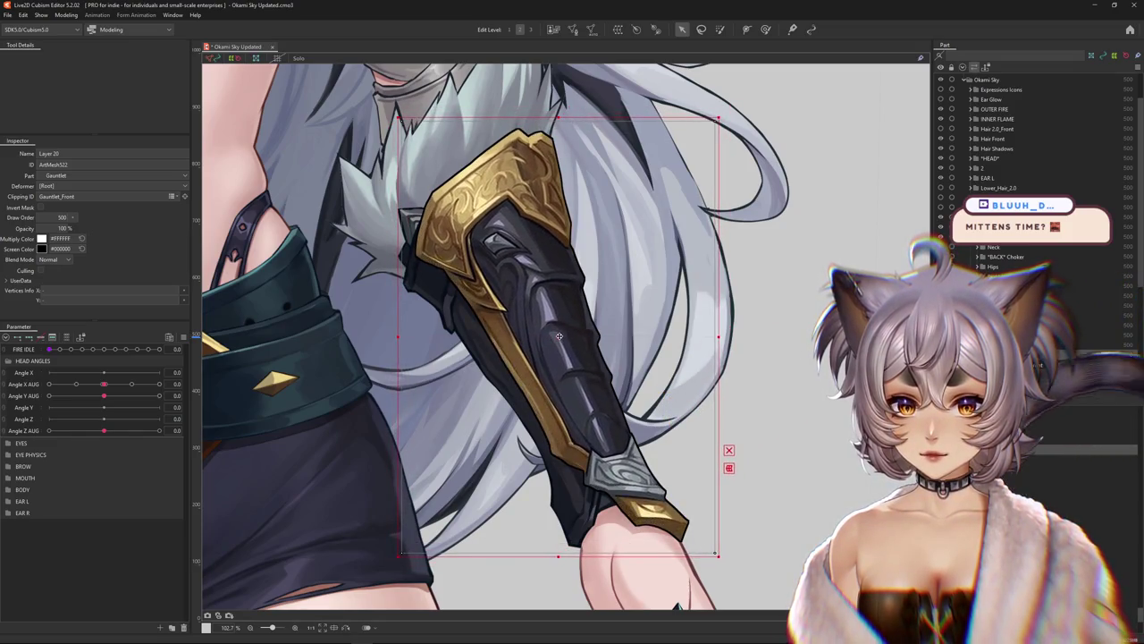
{"action": "left_click_drag", "start_coordinate": [560, 338], "coordinate": [559, 333]}
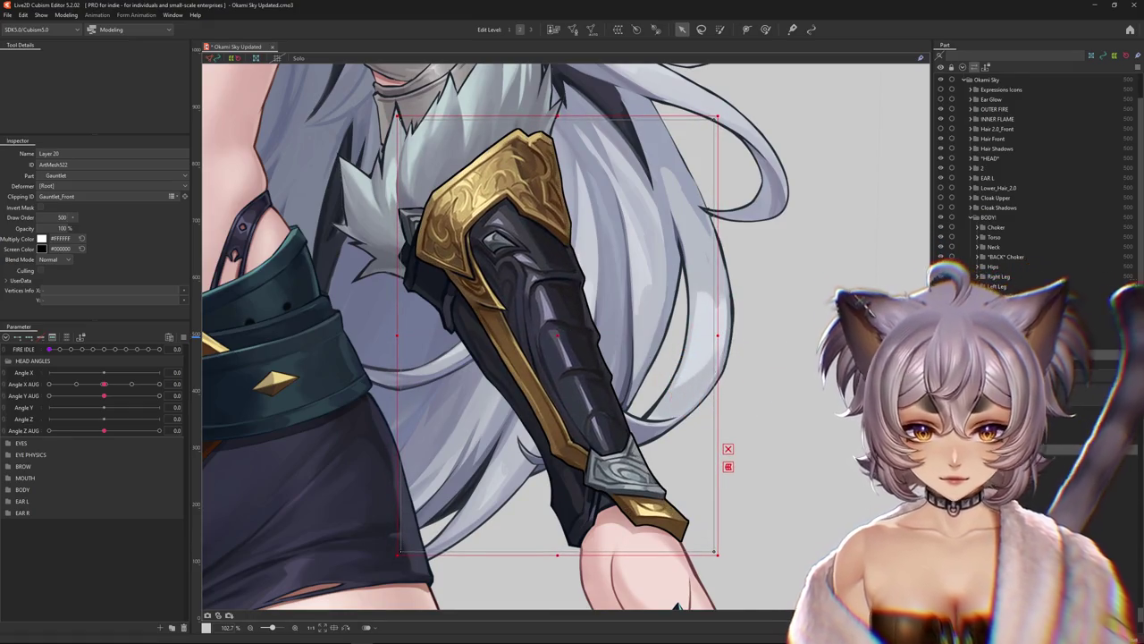
{"action": "scroll", "coordinate": [671, 393], "scroll_direction": "down", "scroll_amount": 3}
Bring the face and torso into view and turn the head to Angle X AUG -28.3
{"action": "scroll", "coordinate": [703, 428], "scroll_direction": "down", "scroll_amount": 3}
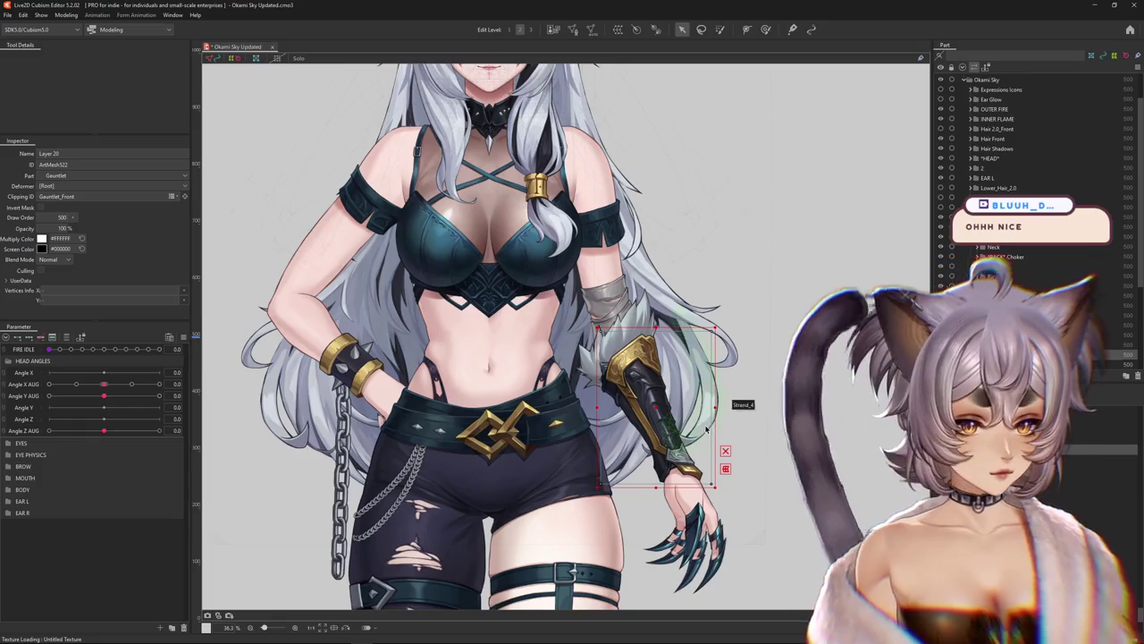
{"action": "scroll", "coordinate": [575, 335], "scroll_direction": "up", "scroll_amount": 3}
{"action": "scroll", "coordinate": [575, 335], "scroll_direction": "down", "scroll_amount": 2}
{"action": "scroll", "coordinate": [598, 335], "scroll_direction": "down", "scroll_amount": 2}
{"action": "scroll", "coordinate": [625, 335], "scroll_direction": "down", "scroll_amount": 1}
{"action": "scroll", "coordinate": [626, 335], "scroll_direction": "down", "scroll_amount": 1}
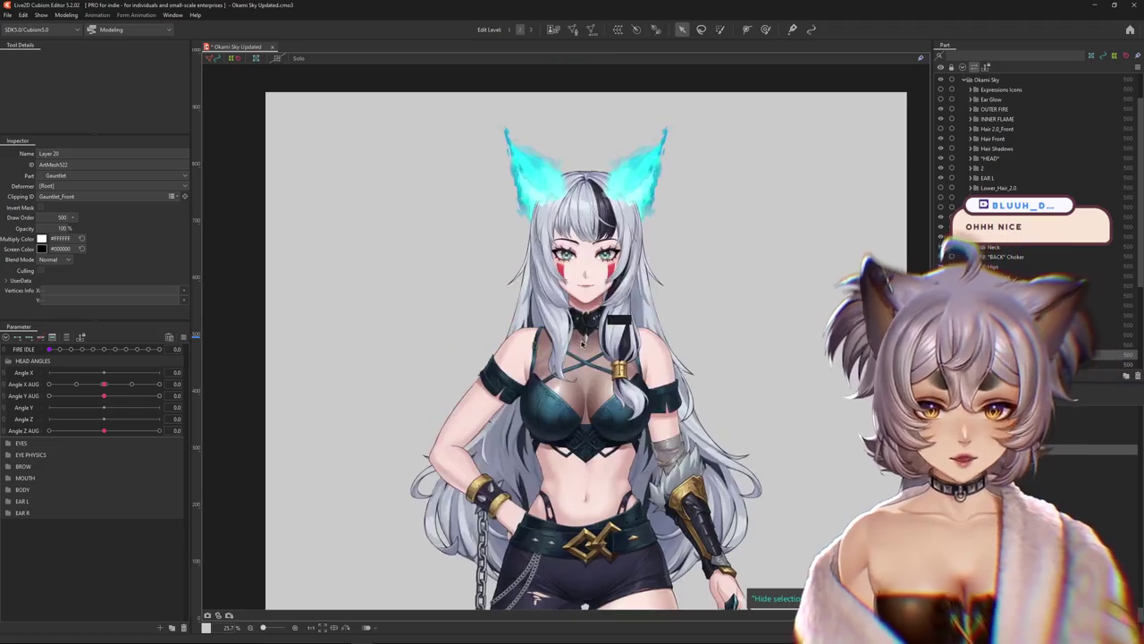
{"action": "scroll", "coordinate": [491, 421], "scroll_direction": "up", "scroll_amount": 2}
{"action": "scroll", "coordinate": [491, 421], "scroll_direction": "up", "scroll_amount": 1}
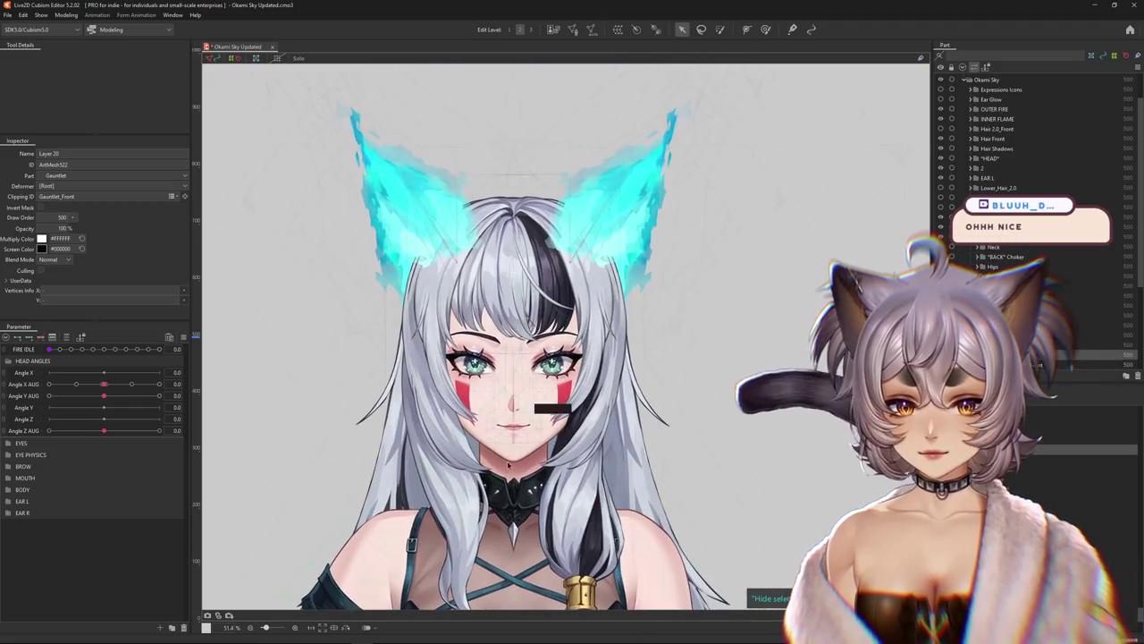
{"action": "left_click_drag", "start_coordinate": [491, 421], "coordinate": [470, 243]}
{"action": "left_click_drag", "start_coordinate": [102, 383], "coordinate": [51, 383]}
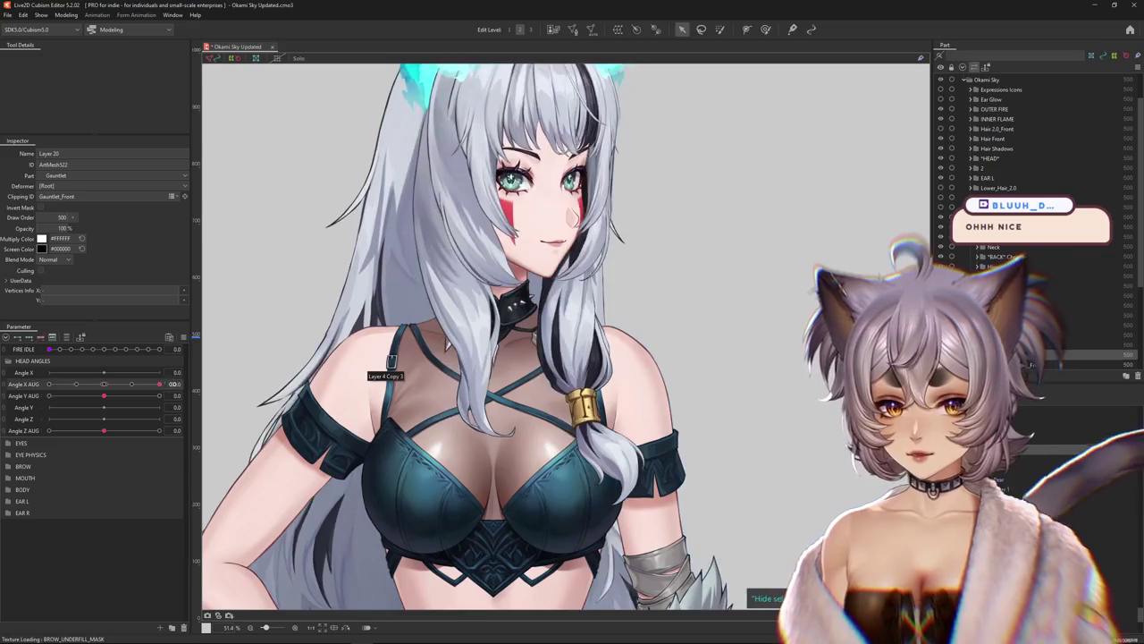
{"action": "scroll", "coordinate": [533, 427], "scroll_direction": "up", "scroll_amount": 6}
Select the hair cuff's Layer 10, reset Angle X AUG to 1.0, and enter Mesh Edit
{"action": "right_click", "coordinate": [533, 427]}
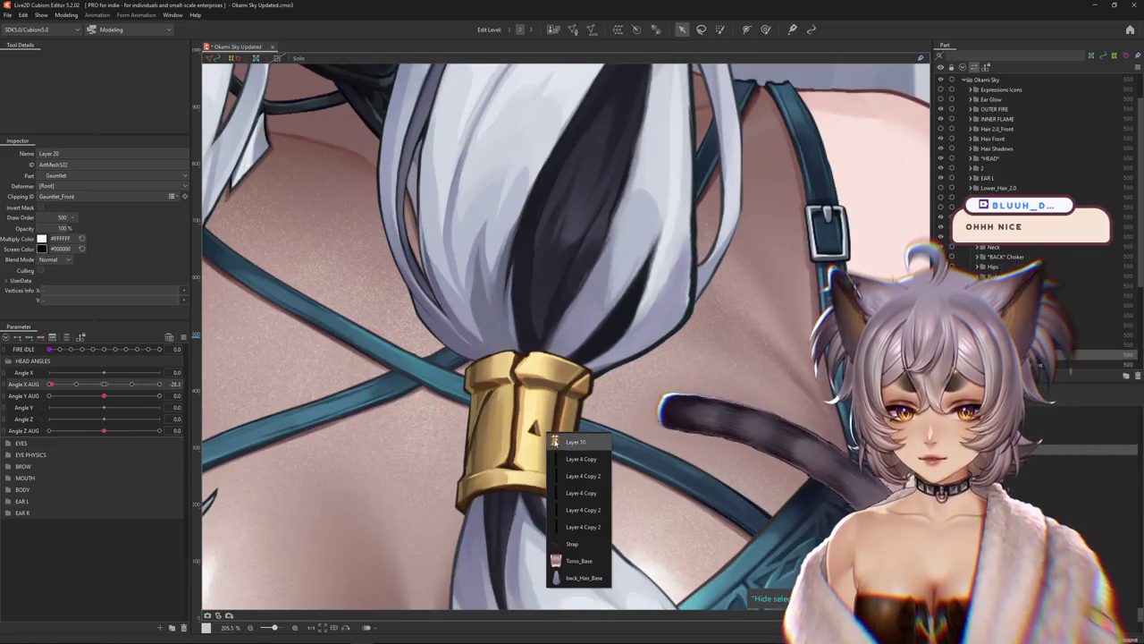
{"action": "left_click", "coordinate": [572, 442]}
{"action": "left_click", "coordinate": [111, 384]}
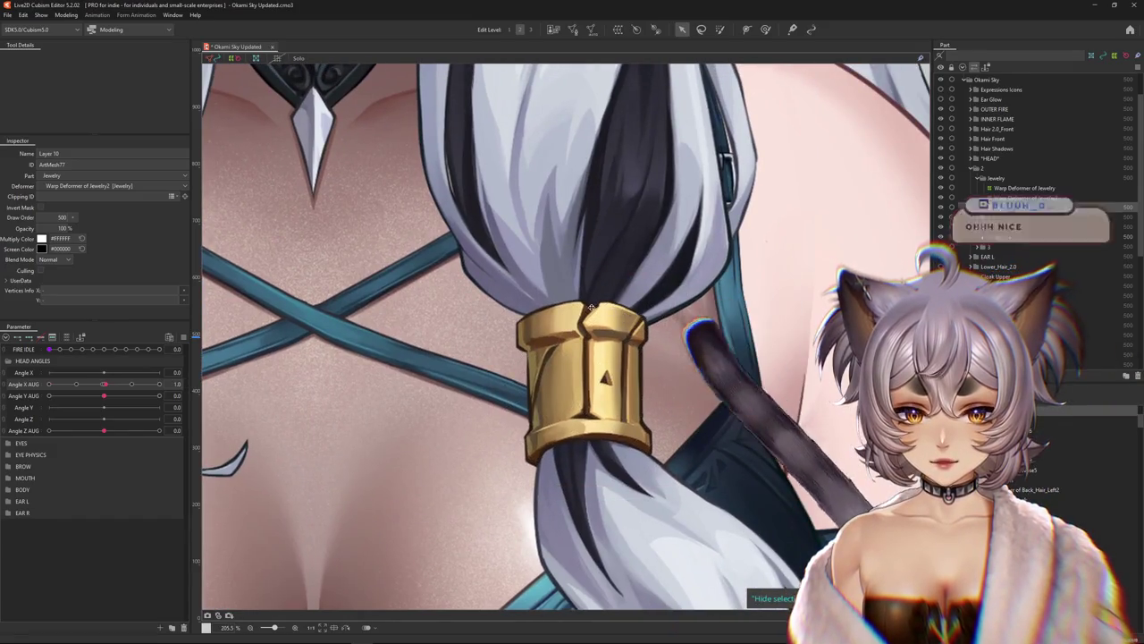
{"action": "left_click", "coordinate": [626, 339]}
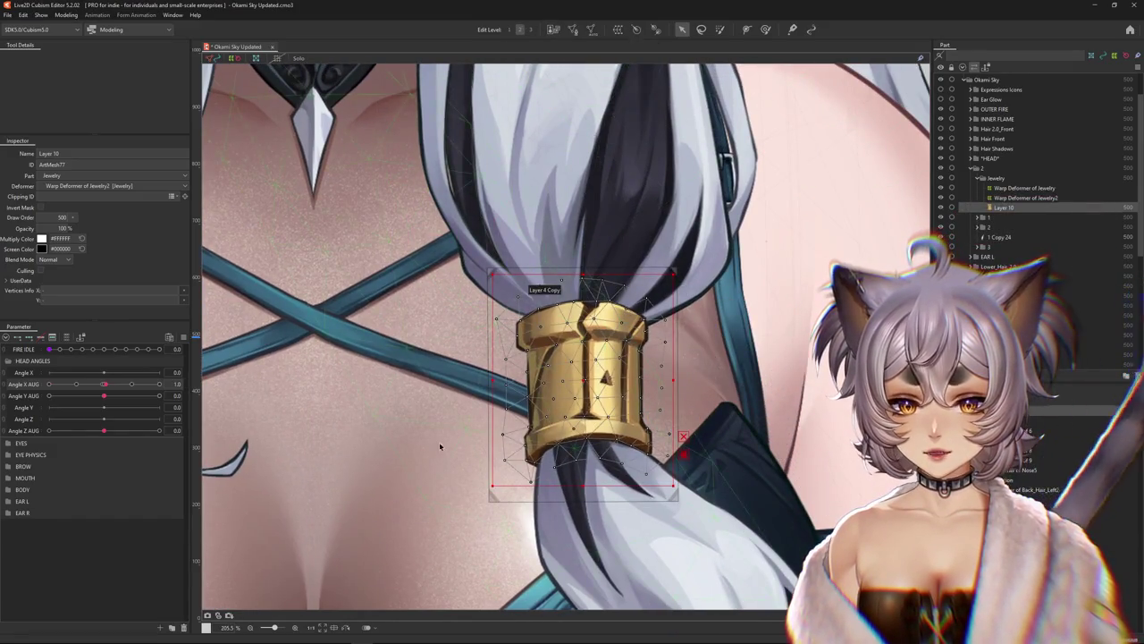
{"action": "mouse_move", "coordinate": [103, 383]}
{"action": "left_mouse_down"}
{"action": "mouse_move", "coordinate": [101, 394]}
{"action": "mouse_move", "coordinate": [104, 383]}
{"action": "left_mouse_up"}
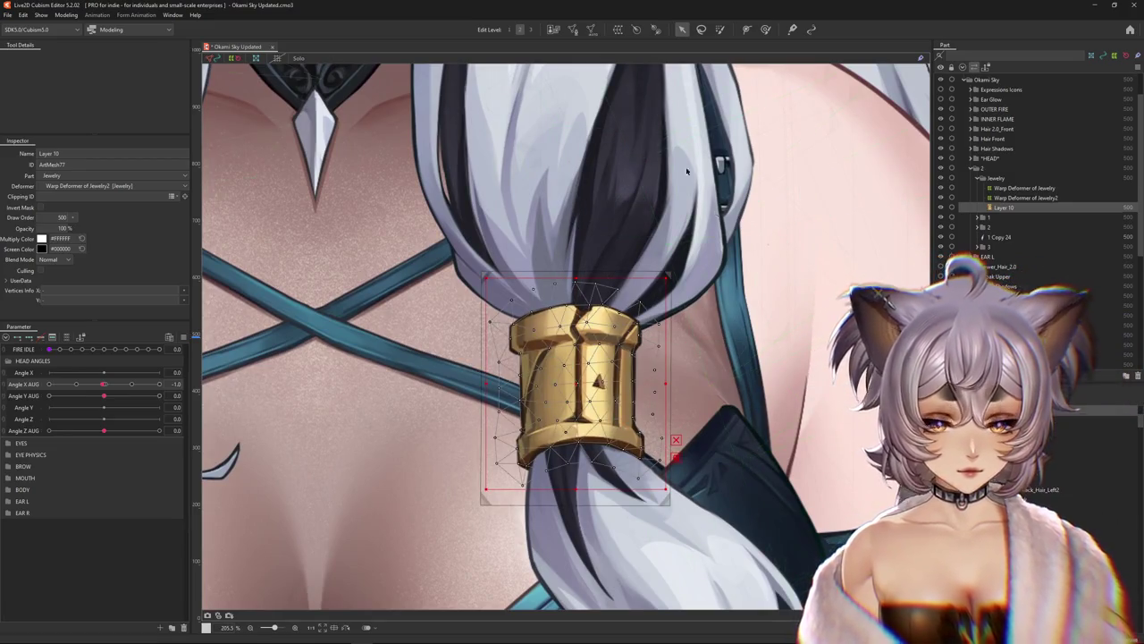
{"action": "left_click", "coordinate": [573, 30]}
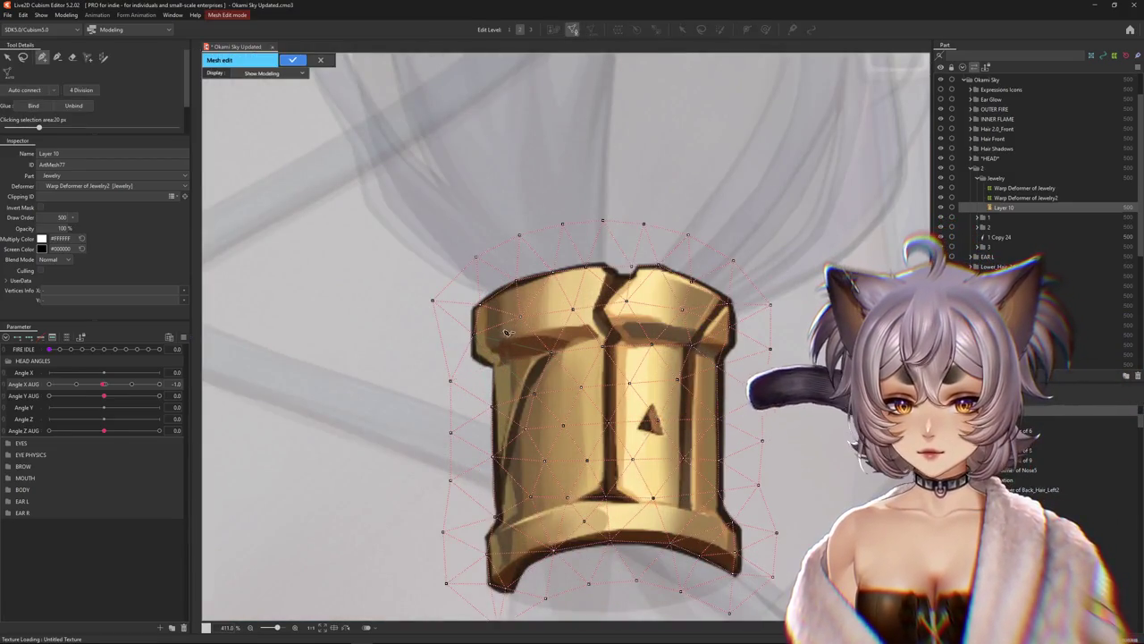
With the add-vertex tool, place four vertices along the cuff's lower rim to its right corner
{"action": "left_click", "coordinate": [73, 57]}
{"action": "scroll", "coordinate": [494, 260], "scroll_direction": "down", "scroll_amount": 5}
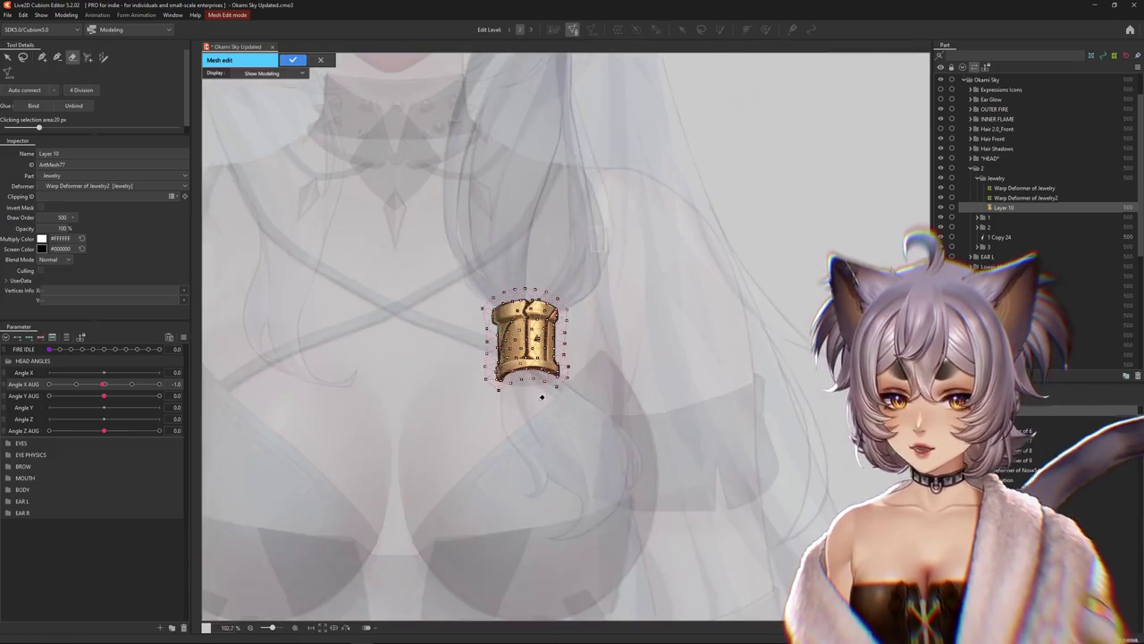
{"action": "scroll", "coordinate": [510, 318], "scroll_direction": "up", "scroll_amount": 3}
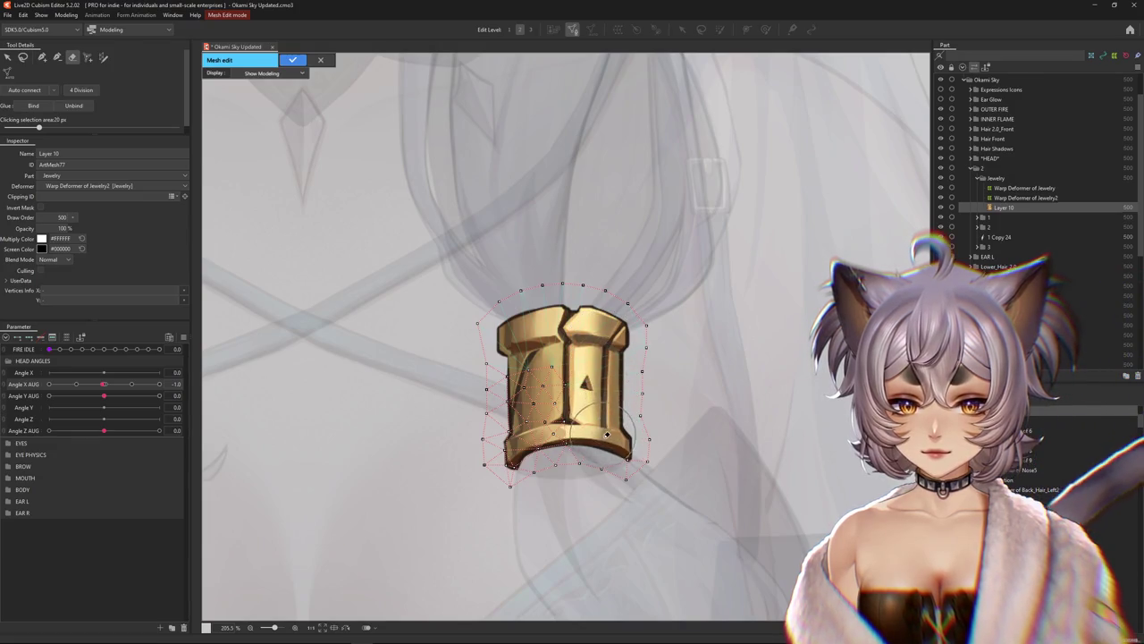
{"action": "left_click", "coordinate": [41, 57]}
{"action": "scroll", "coordinate": [460, 420], "scroll_direction": "up", "scroll_amount": 3}
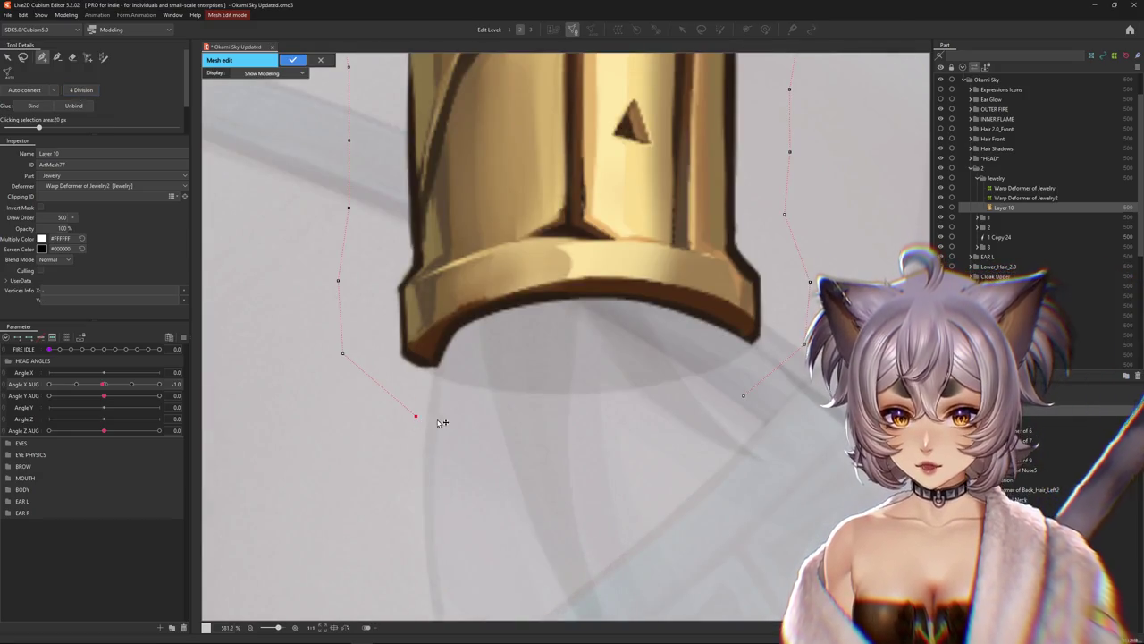
{"action": "scroll", "coordinate": [582, 337], "scroll_direction": "up", "scroll_amount": 2}
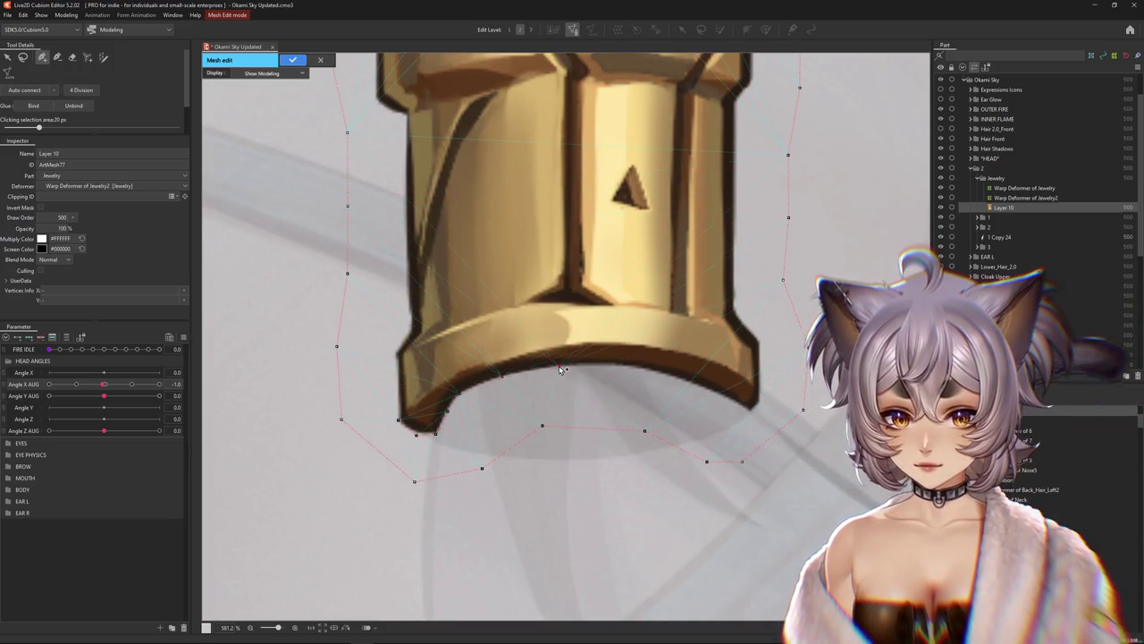
{"action": "left_click", "coordinate": [612, 365]}
{"action": "left_click", "coordinate": [662, 371]}
{"action": "left_click", "coordinate": [703, 387]}
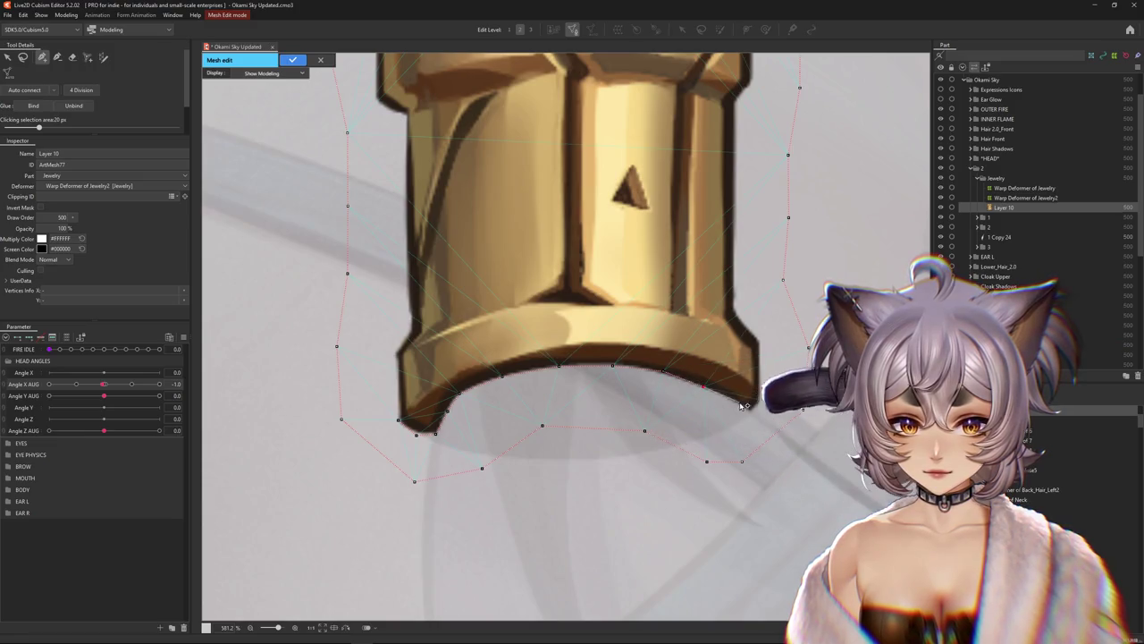
{"action": "left_click", "coordinate": [752, 413]}
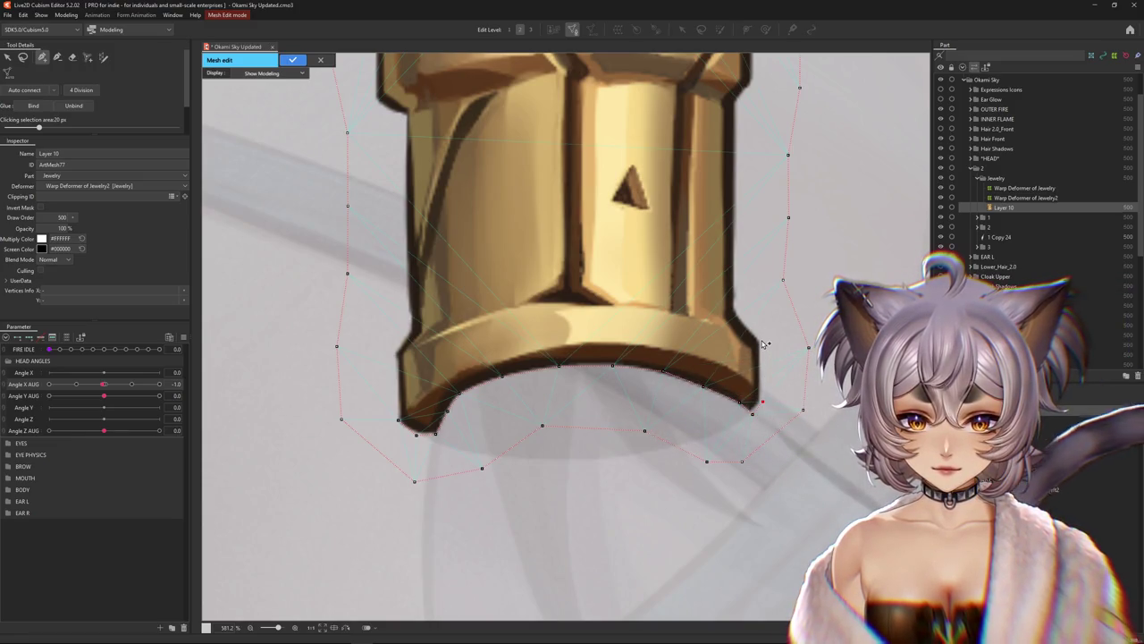
{"action": "scroll", "coordinate": [739, 243], "scroll_direction": "up", "scroll_amount": 1}
Add vertices on the cuff's top edge, down its left side and around the lower-left rim
{"action": "scroll", "coordinate": [762, 344], "scroll_direction": "up", "scroll_amount": 4}
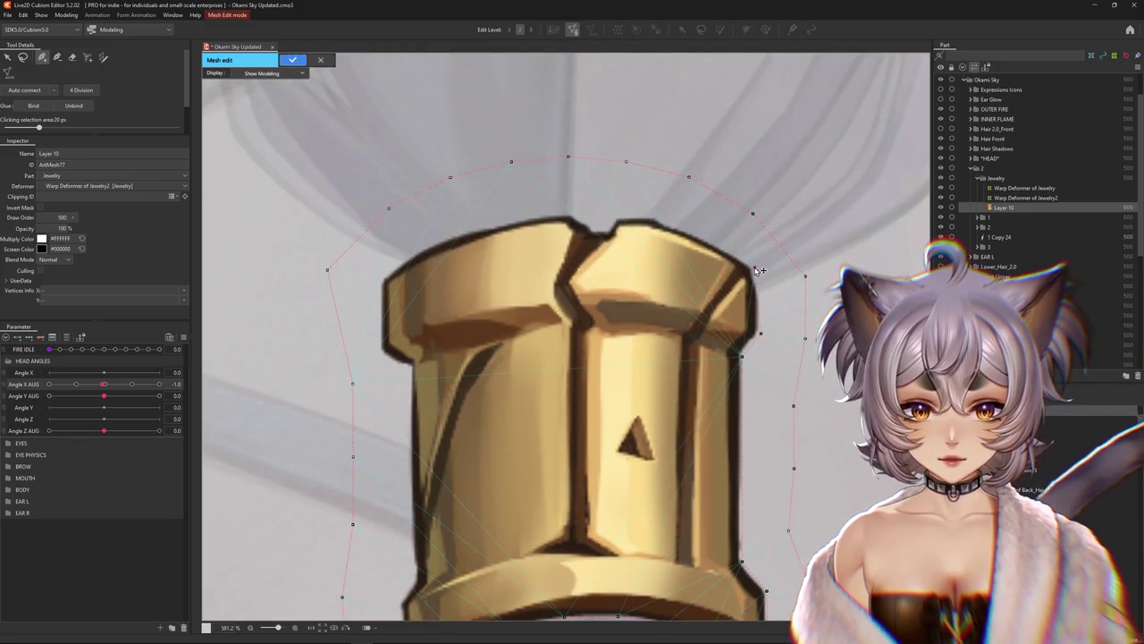
{"action": "left_click", "coordinate": [609, 231]}
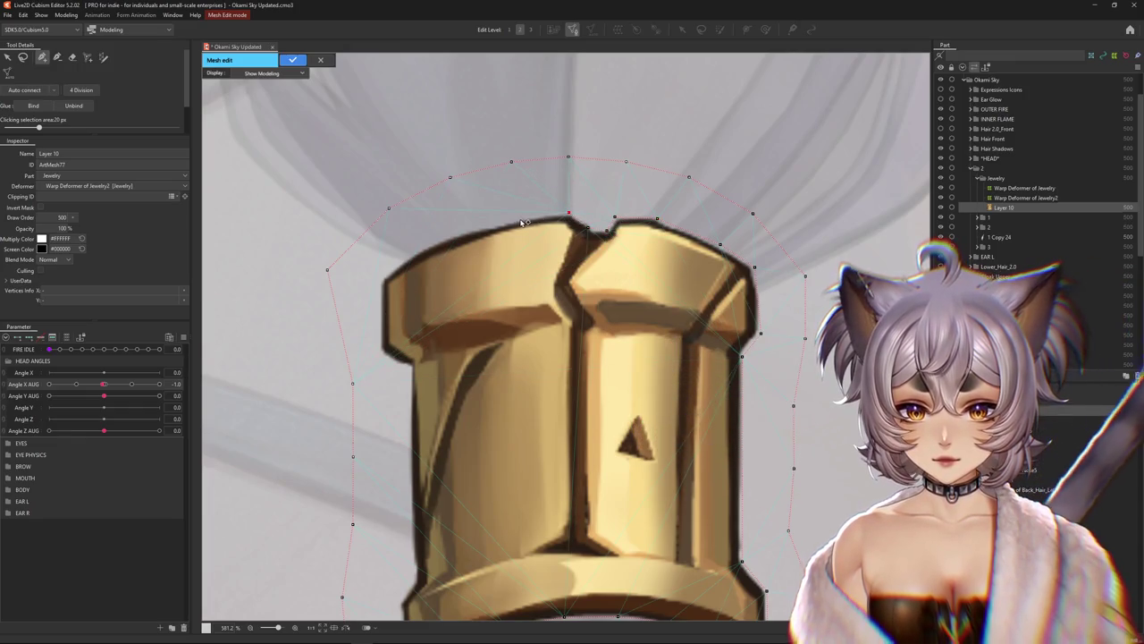
{"action": "left_click", "coordinate": [409, 252]}
{"action": "left_click", "coordinate": [378, 280]}
{"action": "left_click", "coordinate": [378, 319]}
{"action": "left_click", "coordinate": [380, 354]}
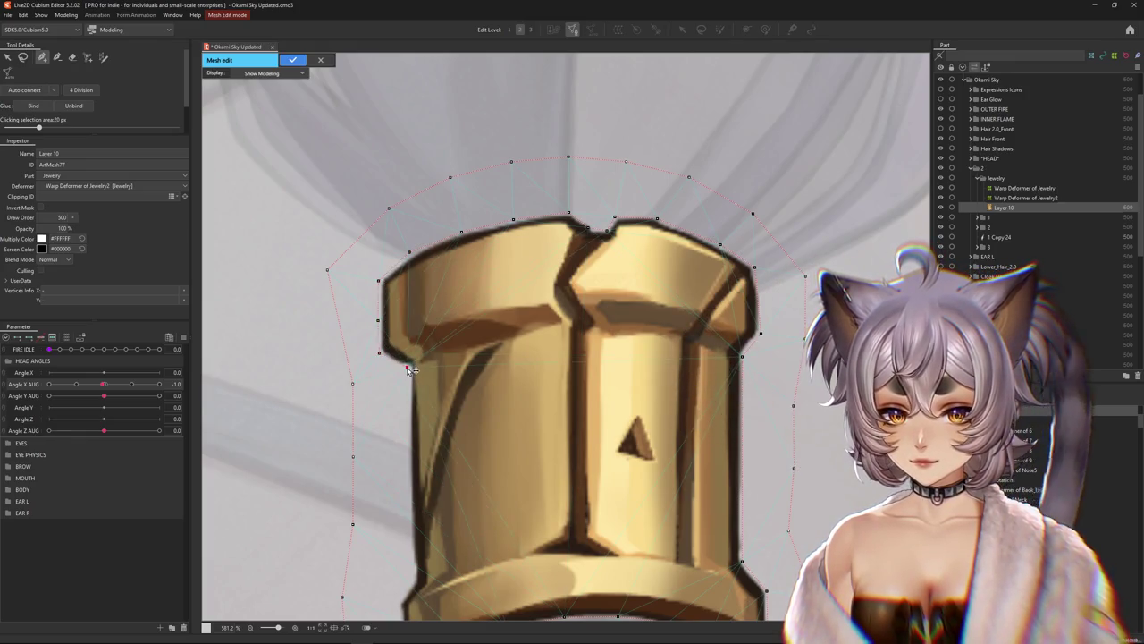
{"action": "left_click", "coordinate": [410, 424]}
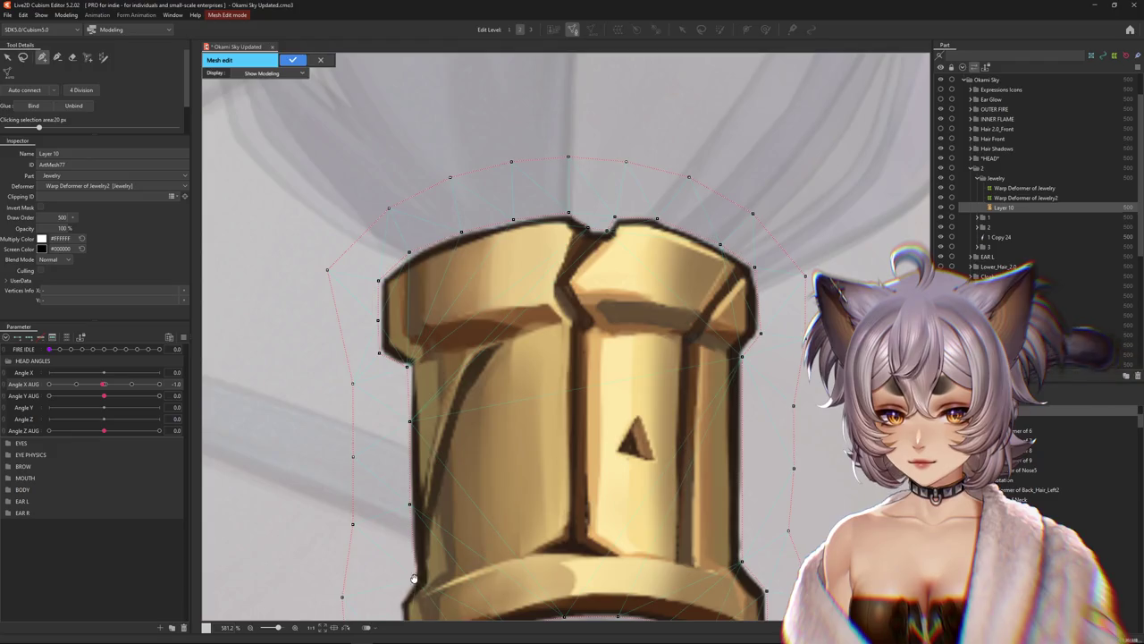
{"action": "left_click_drag", "start_coordinate": [414, 580], "coordinate": [430, 401]}
{"action": "left_click", "coordinate": [421, 463]}
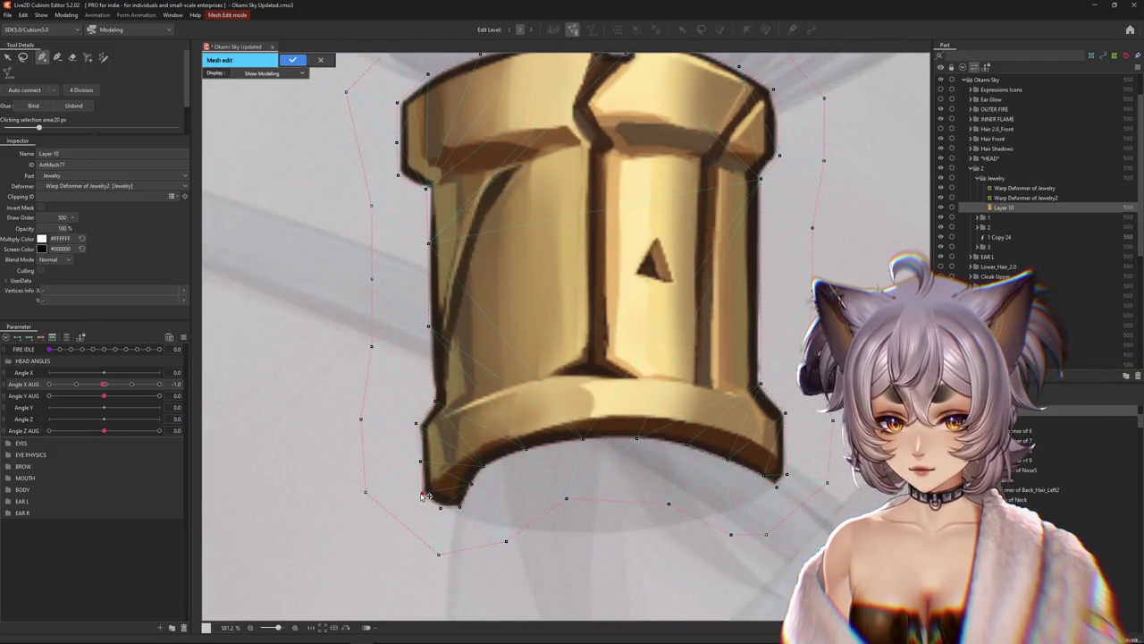
{"action": "left_click", "coordinate": [442, 479]}
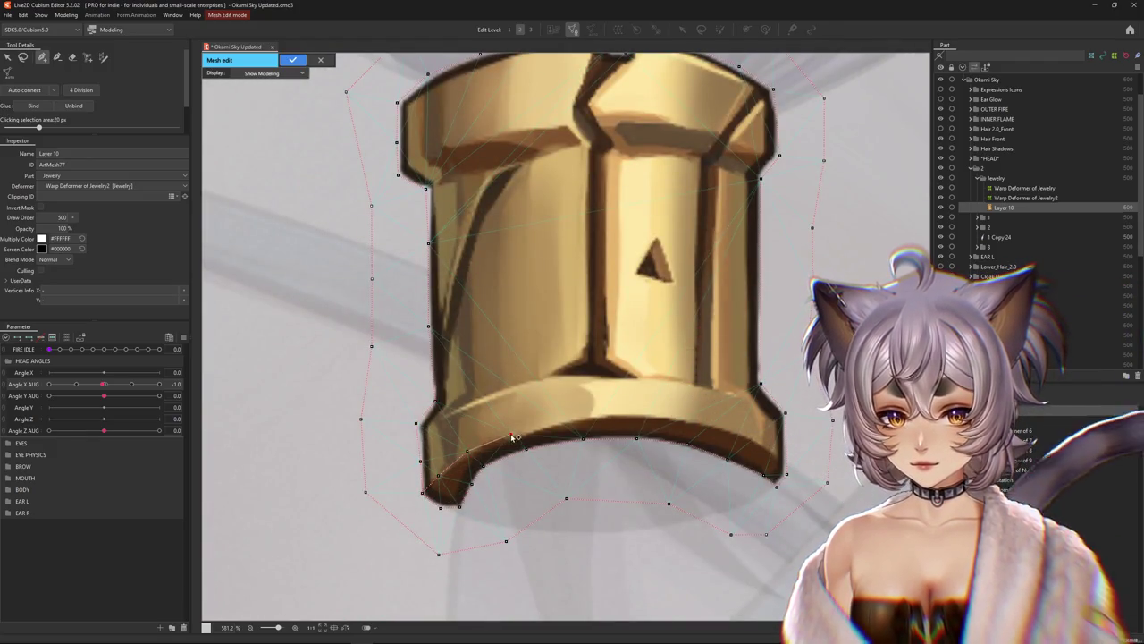
Add five vertices along the bottom band's edge out to its right end
{"action": "left_click", "coordinate": [658, 413]}
{"action": "left_click", "coordinate": [698, 420]}
{"action": "left_click", "coordinate": [738, 431]}
{"action": "left_click", "coordinate": [771, 448]}
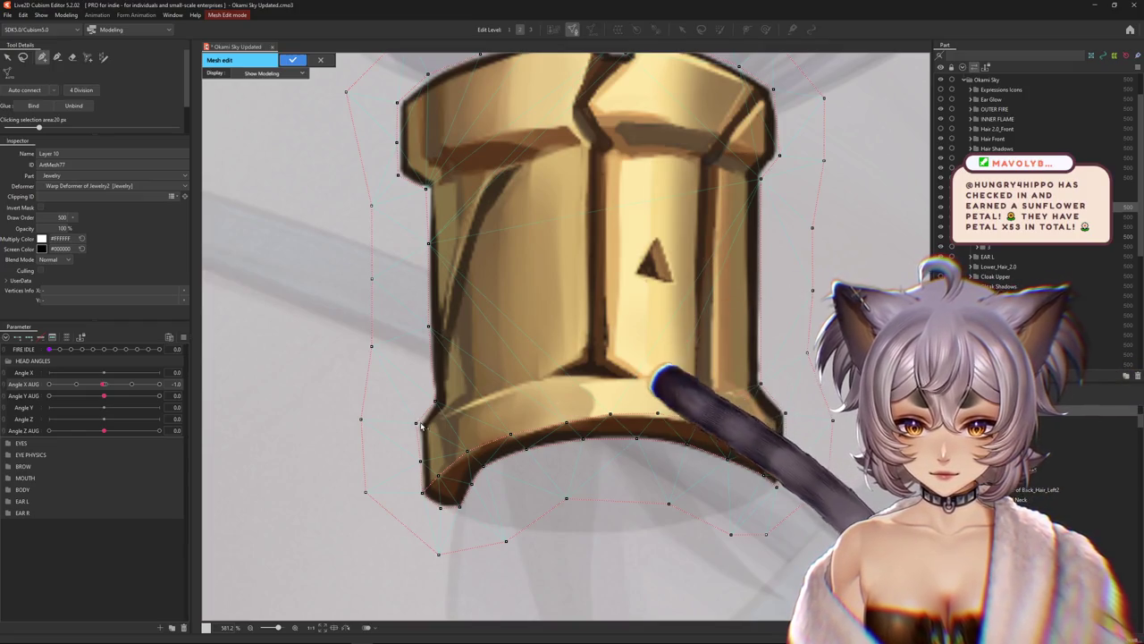
{"action": "left_click", "coordinate": [546, 379]}
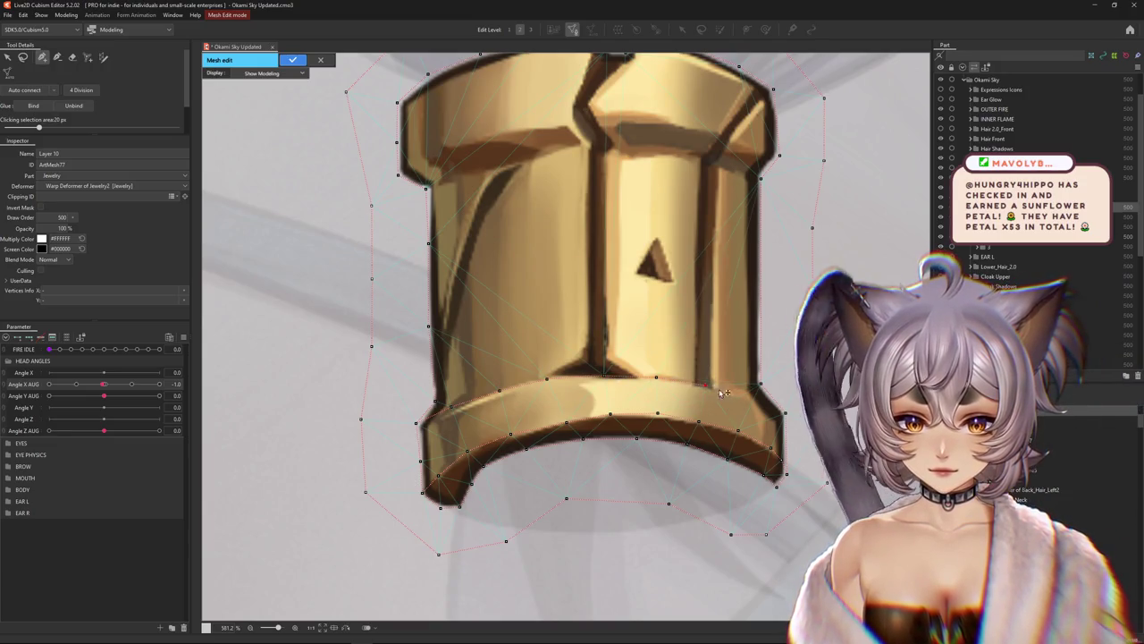
Trace the top band's upper and lower edges with vertices, joining its upper-left corner
{"action": "left_click_drag", "start_coordinate": [623, 349], "coordinate": [541, 369]}
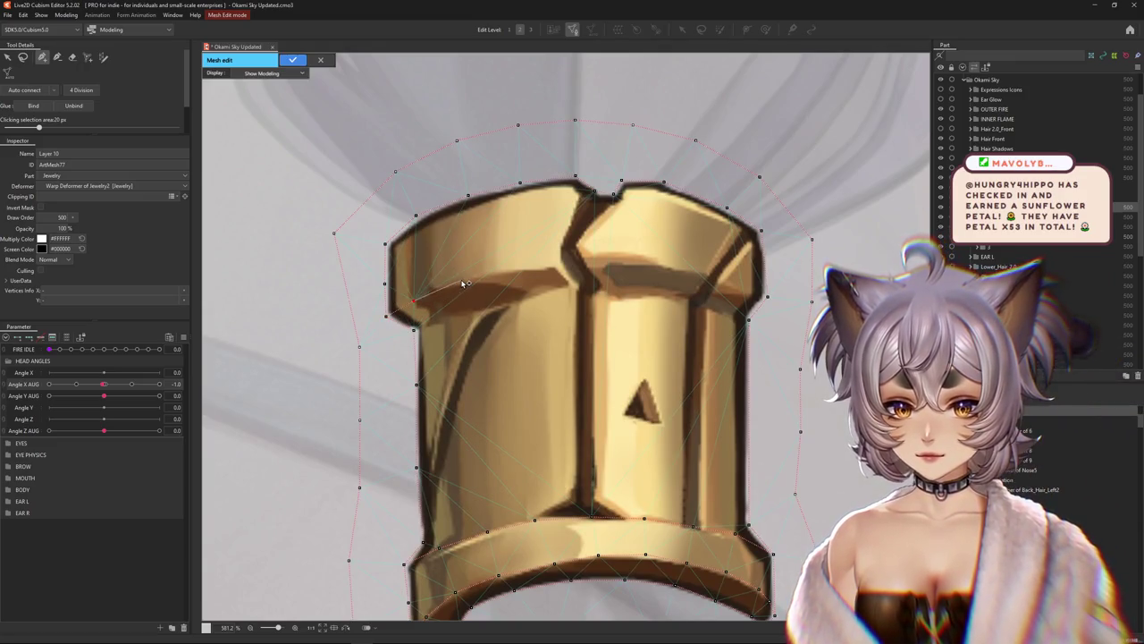
{"action": "left_click", "coordinate": [461, 281]}
{"action": "left_click", "coordinate": [510, 270]}
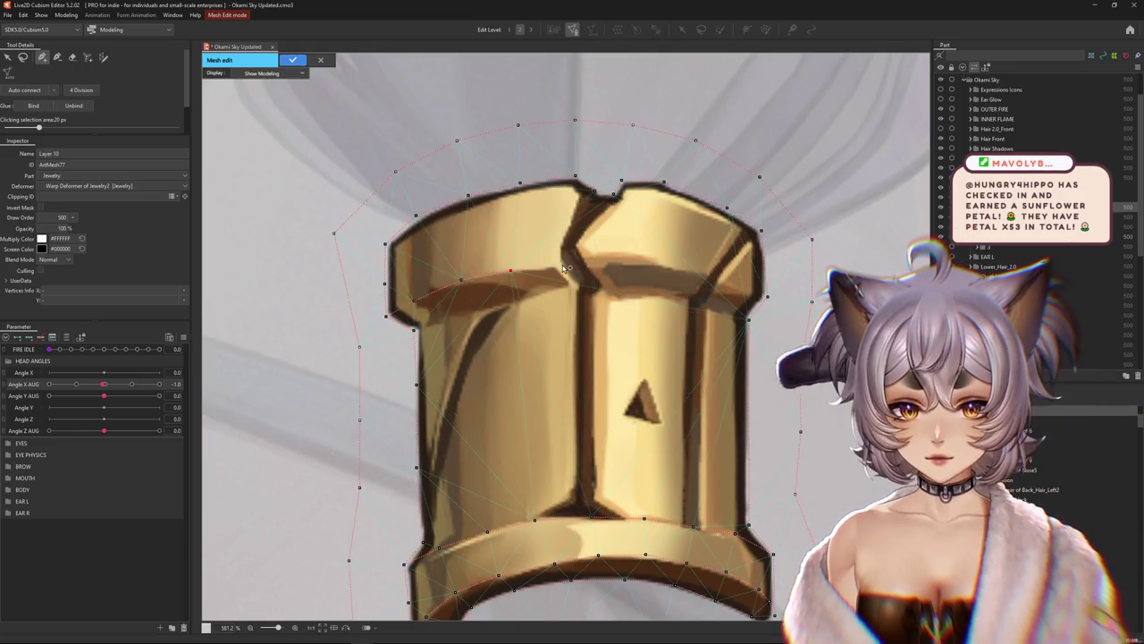
{"action": "left_click", "coordinate": [665, 265]}
{"action": "left_click", "coordinate": [712, 277]}
{"action": "left_click", "coordinate": [748, 318]}
{"action": "left_click", "coordinate": [710, 302]}
{"action": "left_click", "coordinate": [660, 293]}
{"action": "left_click", "coordinate": [529, 295]}
{"action": "left_click", "coordinate": [469, 312]}
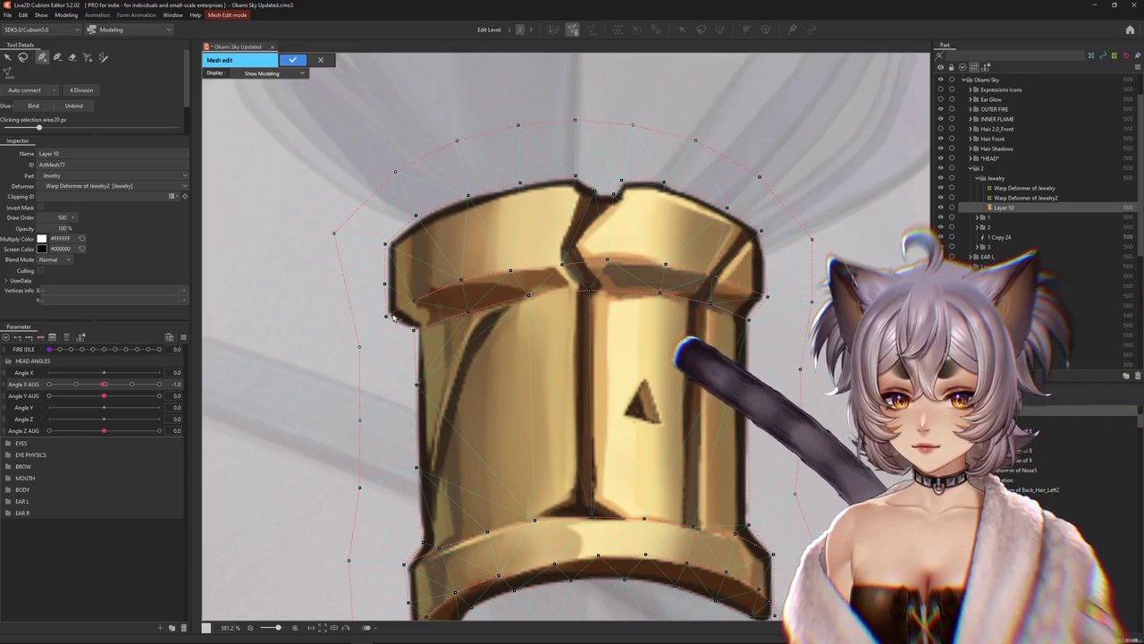
{"action": "left_click", "coordinate": [386, 284]}
{"action": "left_click", "coordinate": [387, 243]}
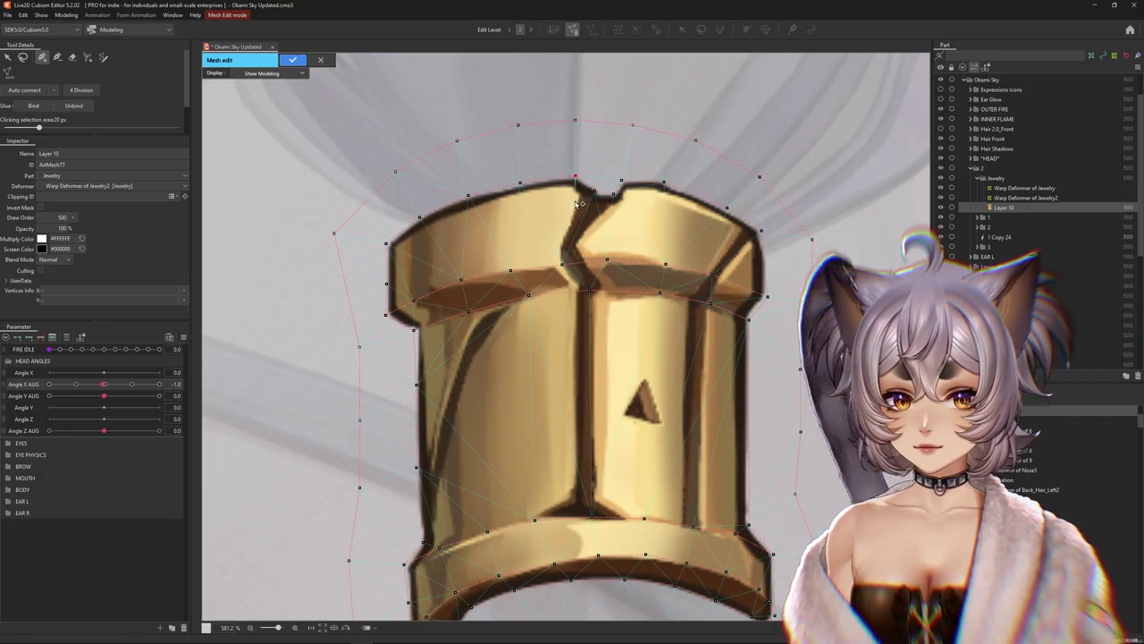
Add vertices along the top band's crack and the bottom band's upper edge
{"action": "left_click", "coordinate": [567, 229]}
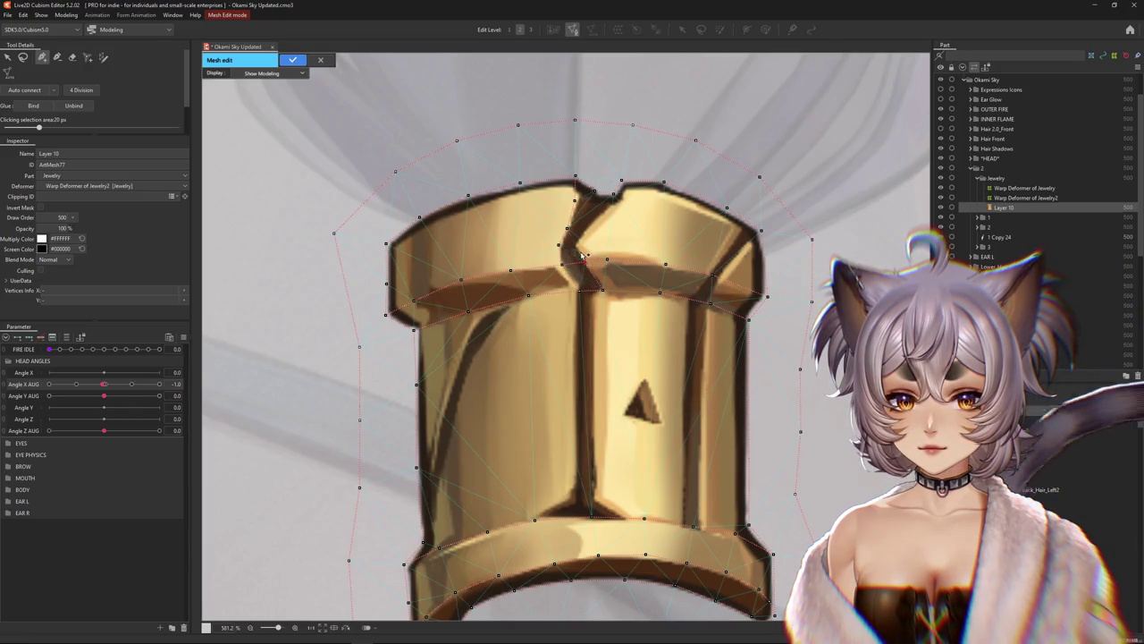
{"action": "left_click_drag", "start_coordinate": [603, 221], "coordinate": [599, 218]}
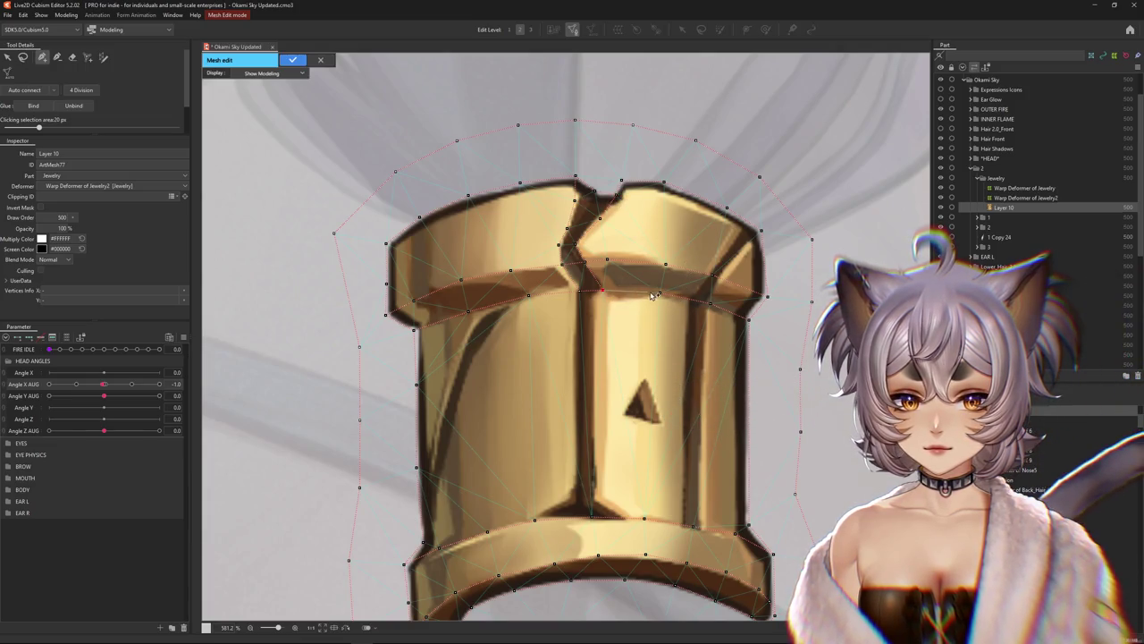
{"action": "left_click_drag", "start_coordinate": [609, 301], "coordinate": [655, 144]}
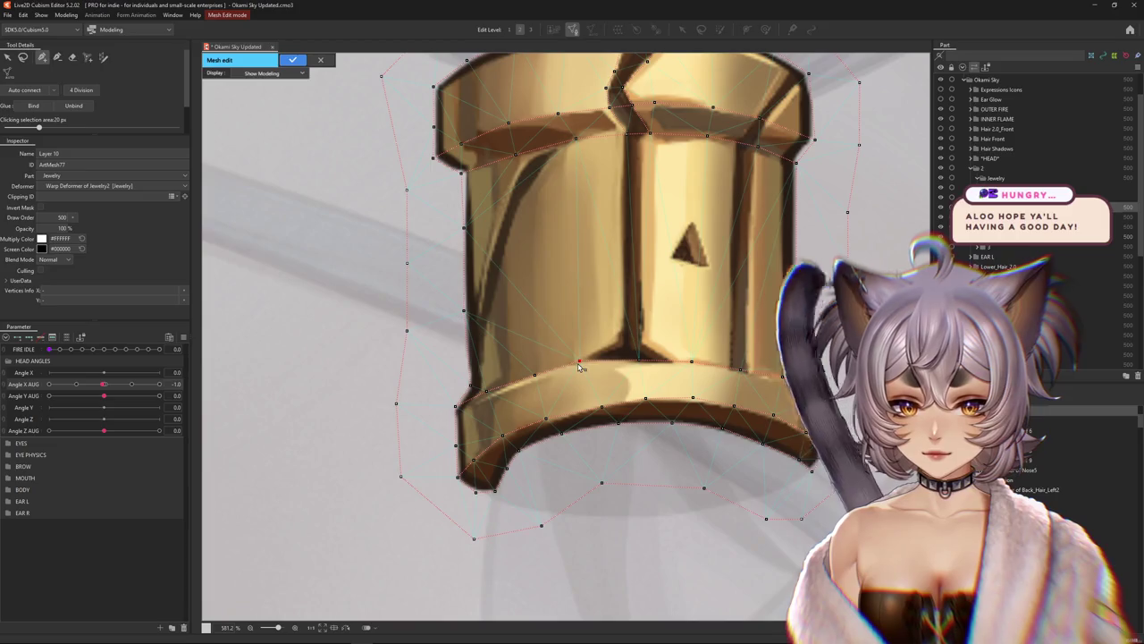
{"action": "left_click", "coordinate": [624, 303]}
{"action": "left_click_drag", "start_coordinate": [626, 239], "coordinate": [599, 330]}
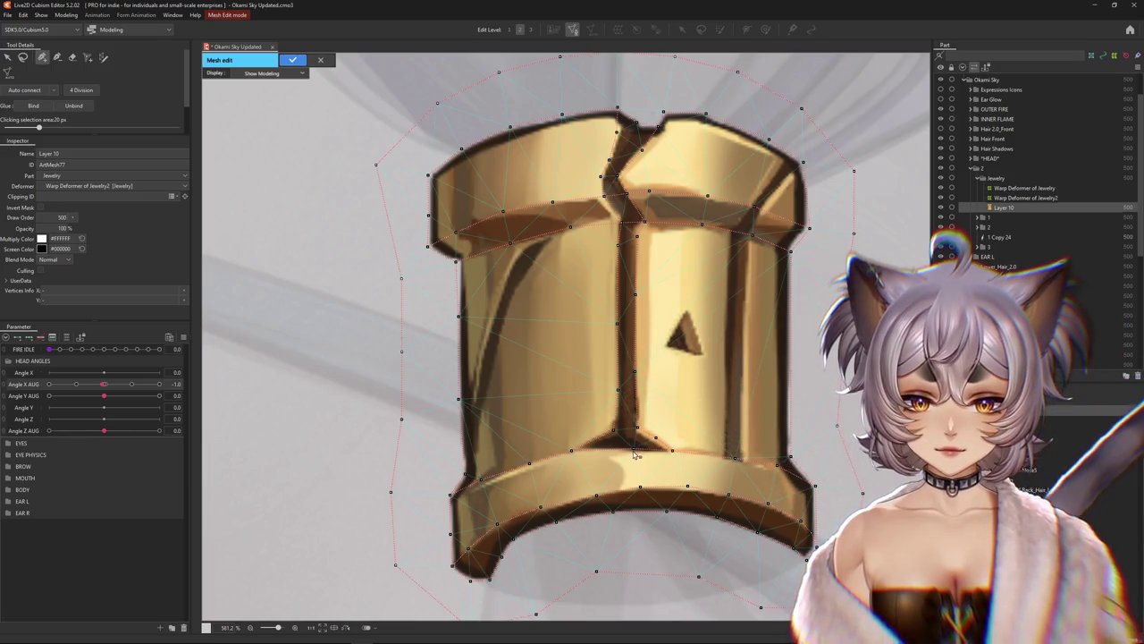
{"action": "scroll", "coordinate": [604, 458], "scroll_direction": "down", "scroll_amount": 3}
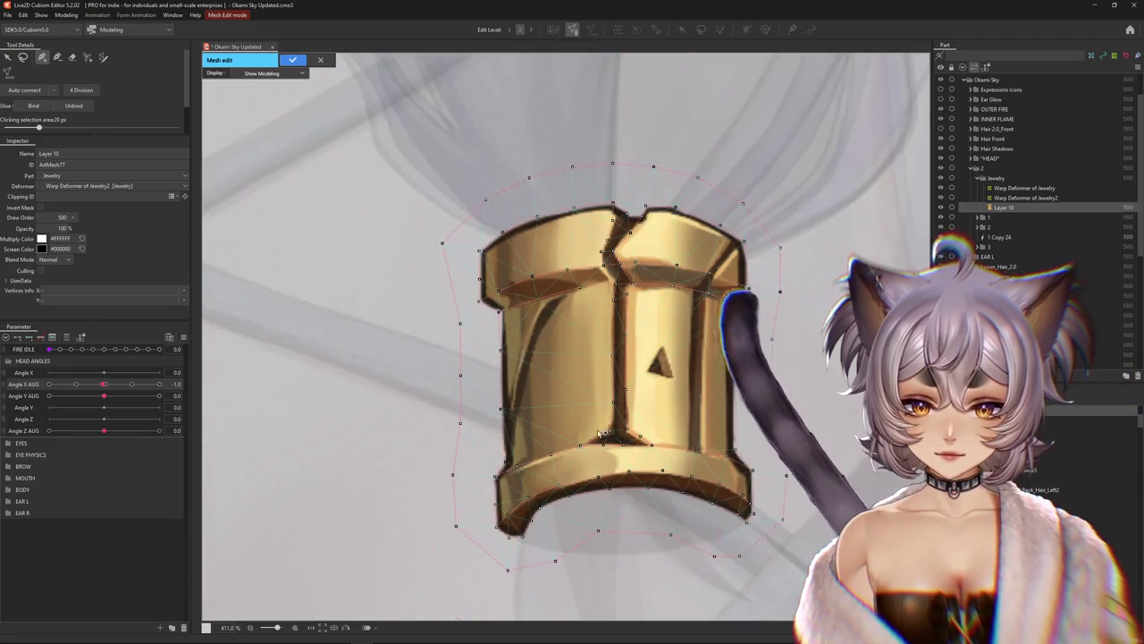
{"action": "scroll", "coordinate": [545, 392], "scroll_direction": "up", "scroll_amount": 1}
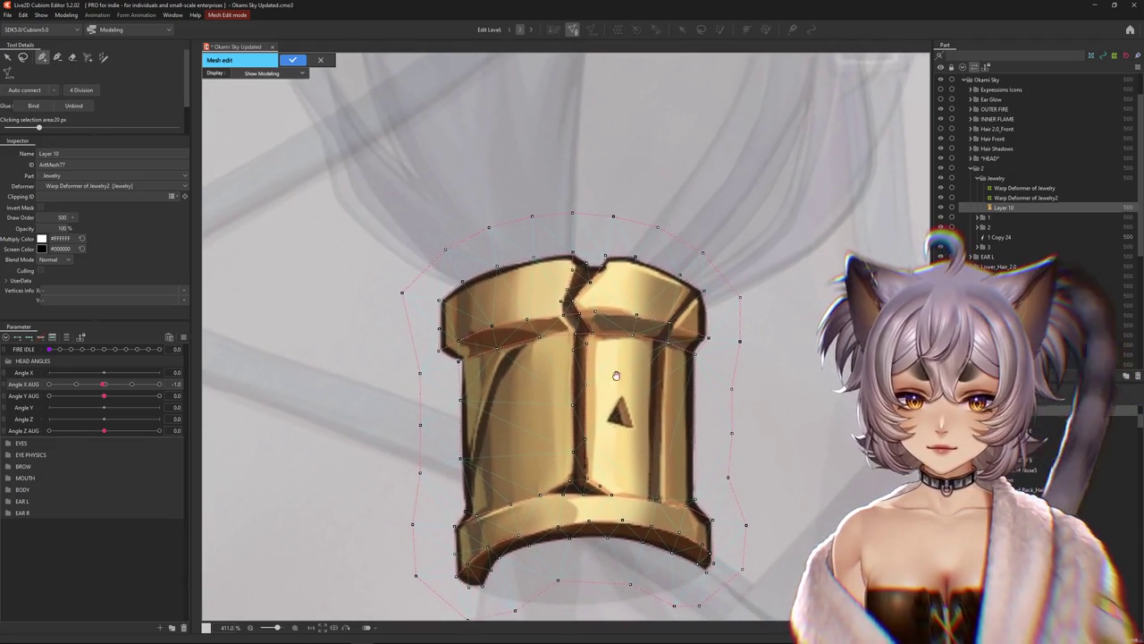
{"action": "scroll", "coordinate": [581, 366], "scroll_direction": "up", "scroll_amount": 3}
{"action": "scroll", "coordinate": [628, 345], "scroll_direction": "up", "scroll_amount": 2}
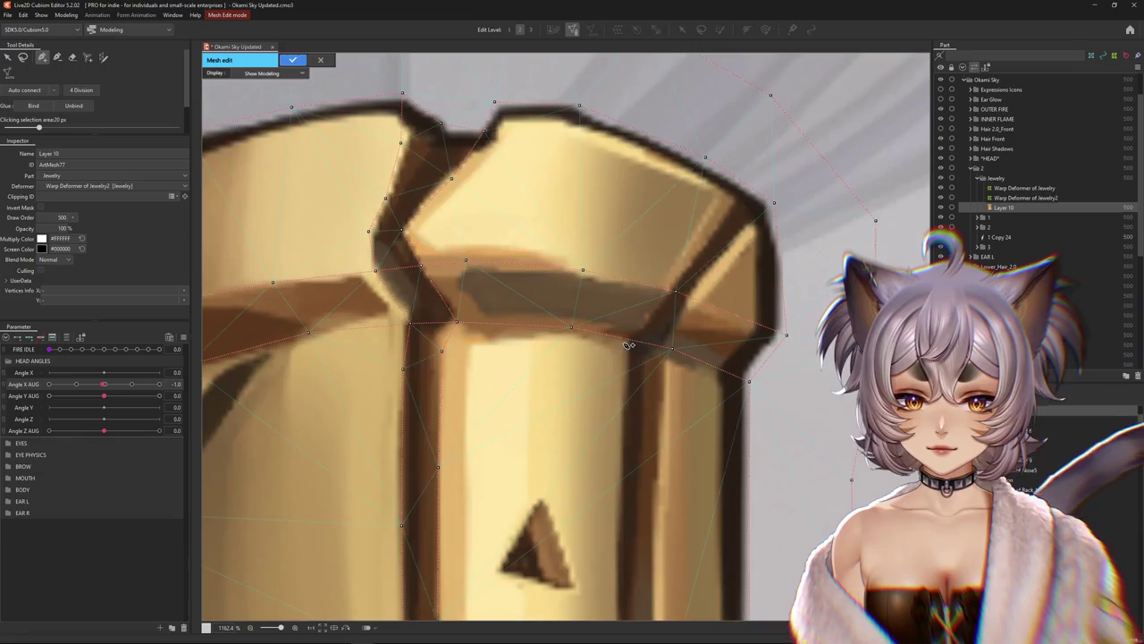
Add vertices along the top band's right edge and down the right pillar, then exit mesh editing
{"action": "left_click", "coordinate": [665, 289]}
{"action": "left_click", "coordinate": [693, 256]}
{"action": "left_click", "coordinate": [732, 207]}
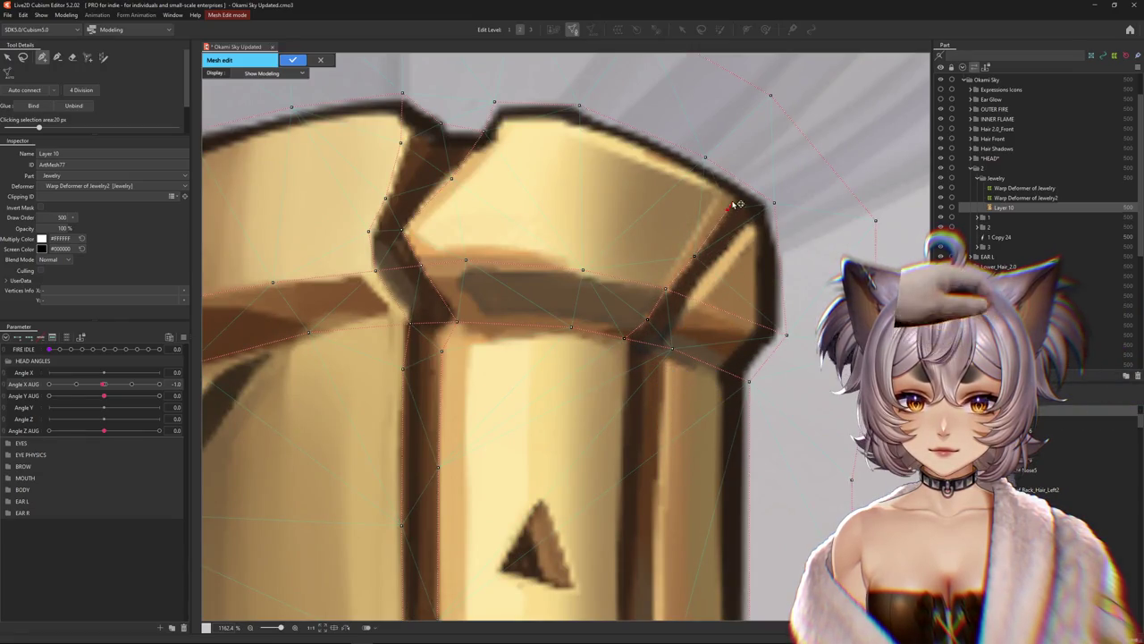
{"action": "left_click", "coordinate": [773, 203]}
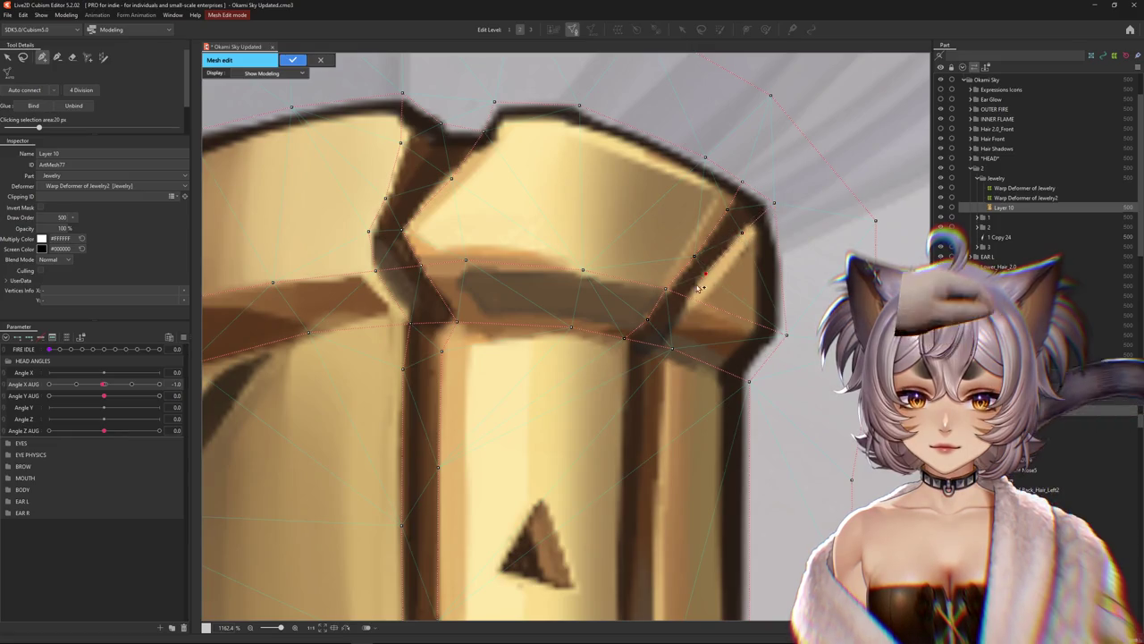
{"action": "left_click", "coordinate": [678, 320]}
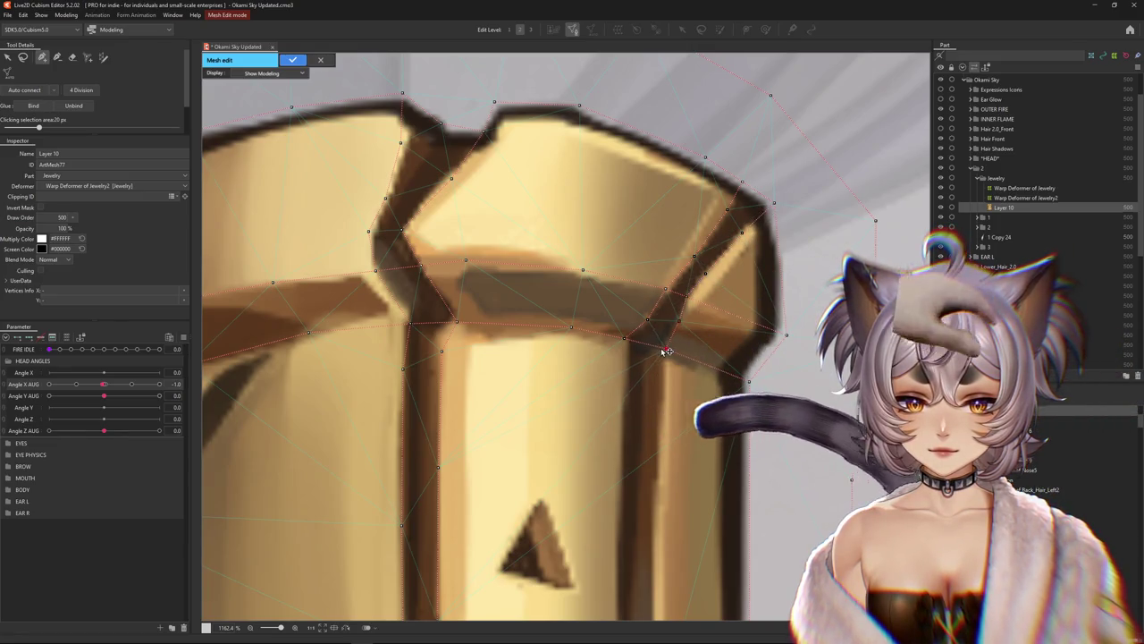
{"action": "left_click", "coordinate": [663, 346]}
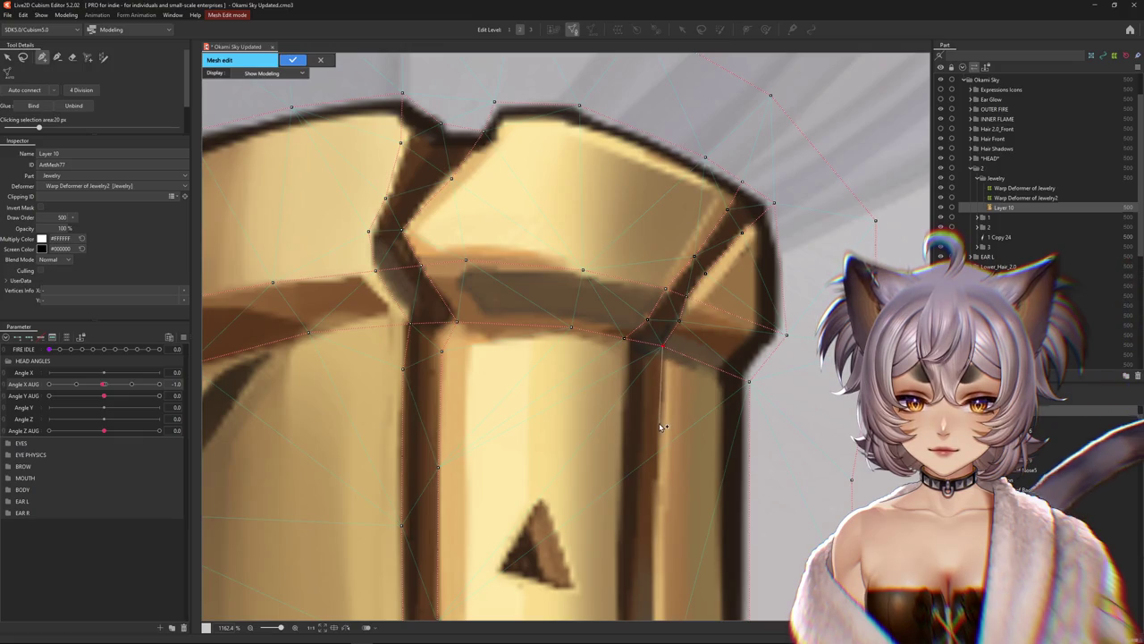
{"action": "scroll", "coordinate": [662, 427], "scroll_direction": "down", "scroll_amount": 1}
{"action": "scroll", "coordinate": [657, 447], "scroll_direction": "down", "scroll_amount": 1}
{"action": "left_click", "coordinate": [643, 492]}
{"action": "left_click", "coordinate": [645, 564]}
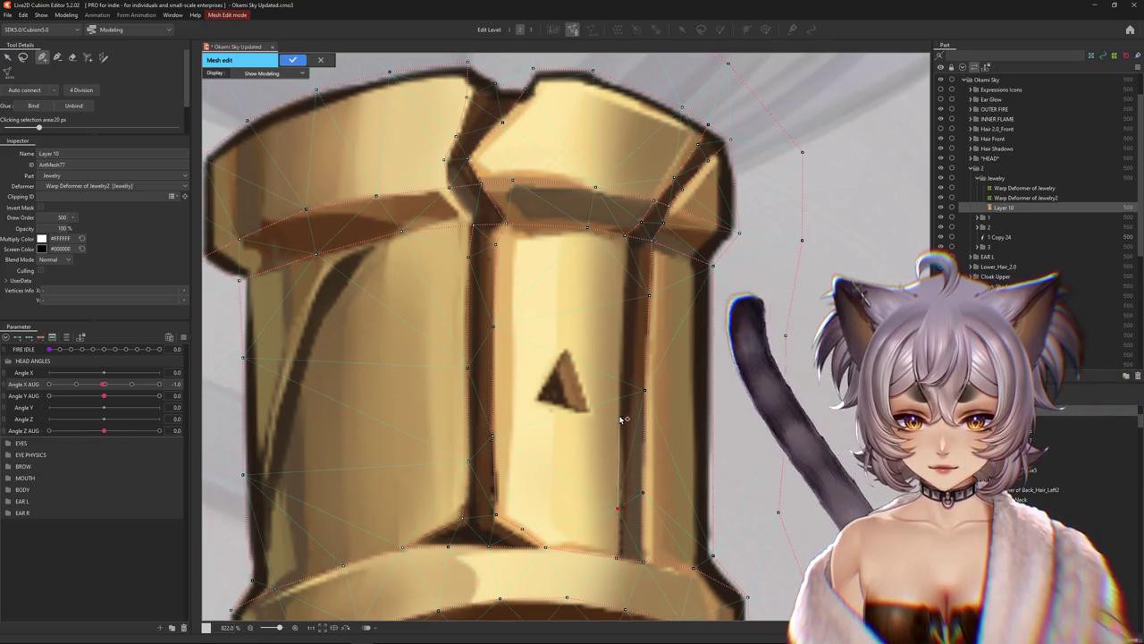
{"action": "left_click", "coordinate": [619, 347]}
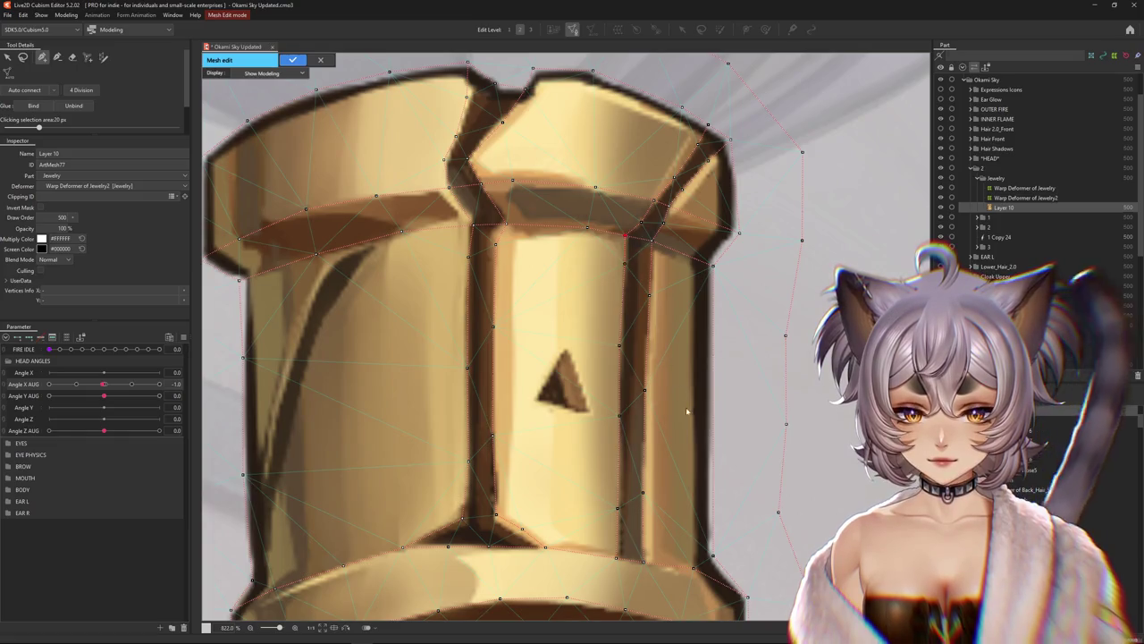
{"action": "scroll", "coordinate": [637, 320], "scroll_direction": "down", "scroll_amount": 3}
{"action": "left_click", "coordinate": [292, 60]}
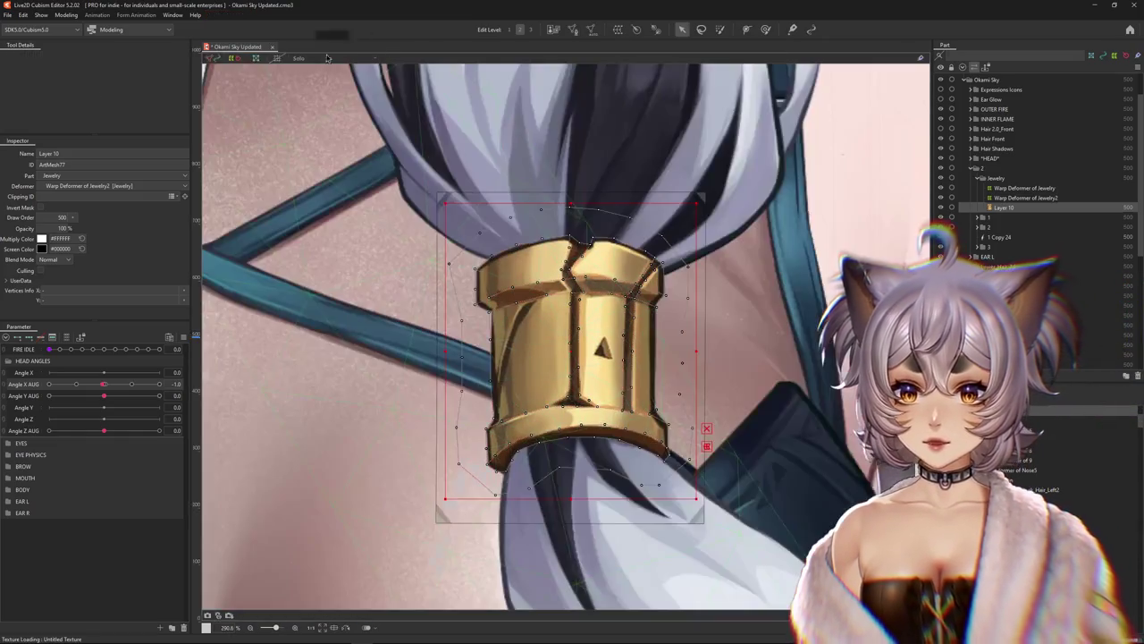
With the Deform Brush, turn Angle X AUG to 30 and size the brush over the cuff
{"action": "left_click", "coordinate": [765, 28]}
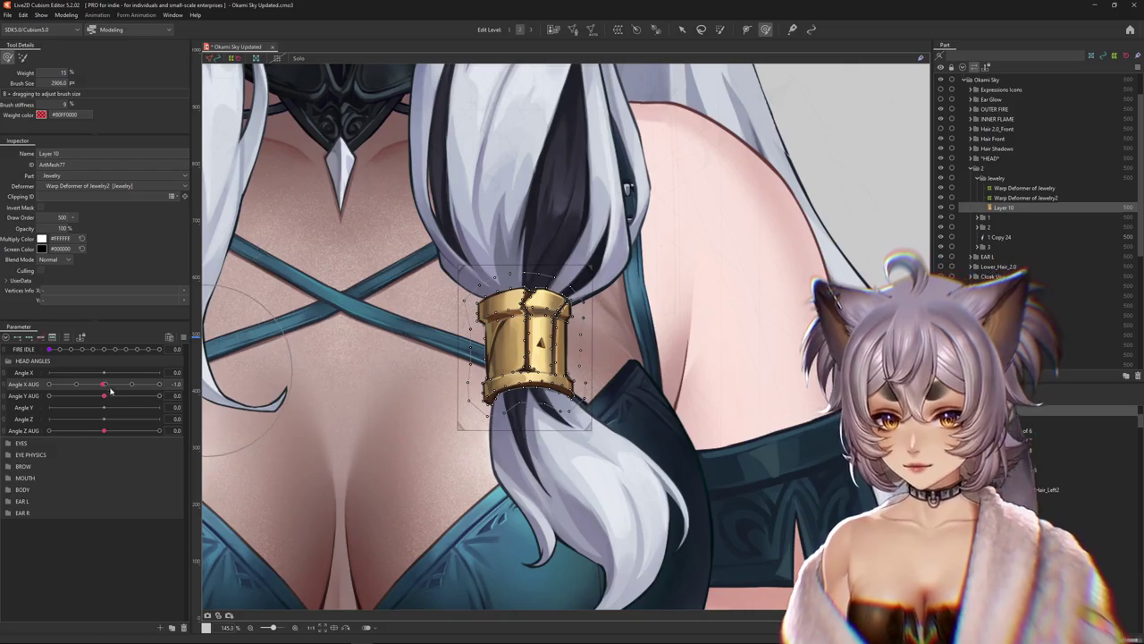
{"action": "left_click_drag", "start_coordinate": [104, 383], "coordinate": [159, 383]}
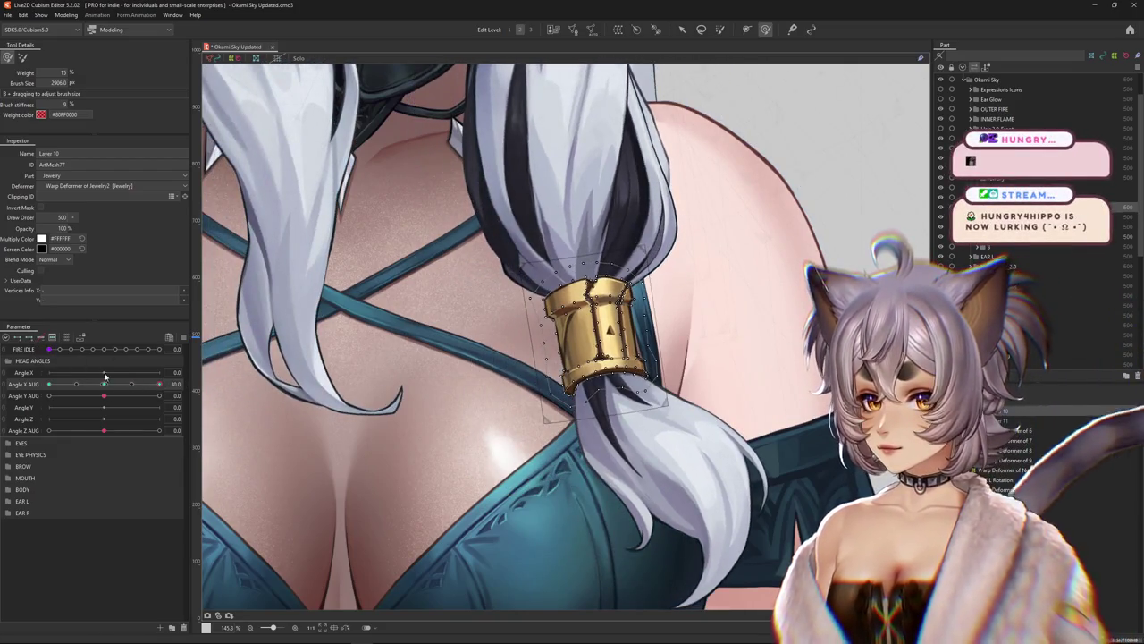
{"action": "scroll", "coordinate": [639, 284], "scroll_direction": "up", "scroll_amount": 2}
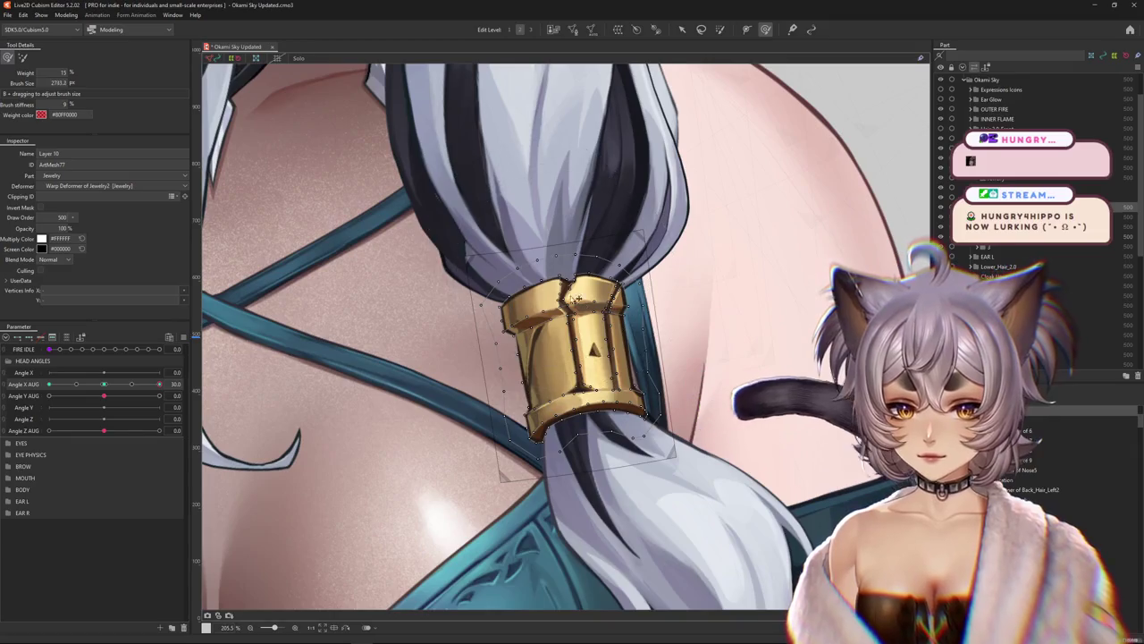
{"action": "scroll", "coordinate": [608, 304], "scroll_direction": "down", "scroll_amount": 2}
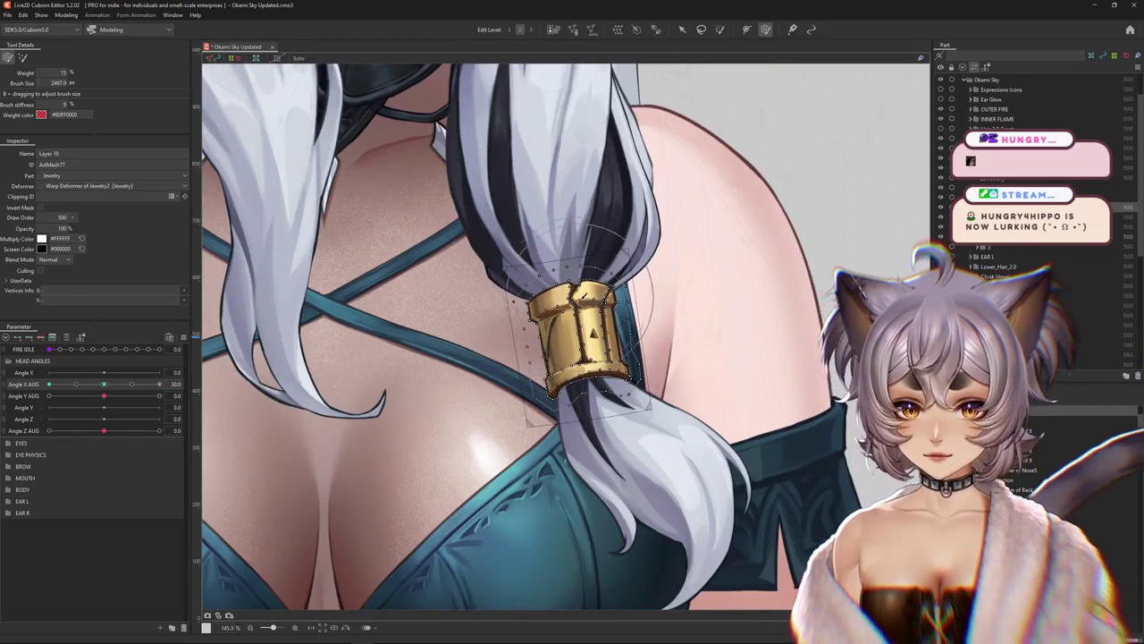
{"action": "scroll", "coordinate": [559, 295], "scroll_direction": "down", "scroll_amount": 5}
{"action": "scroll", "coordinate": [561, 282], "scroll_direction": "up", "scroll_amount": 8}
{"action": "mouse_move", "coordinate": [560, 282]}
{"action": "left_mouse_down"}
{"action": "mouse_move", "coordinate": [528, 304]}
{"action": "mouse_move", "coordinate": [547, 315]}
{"action": "left_mouse_up"}
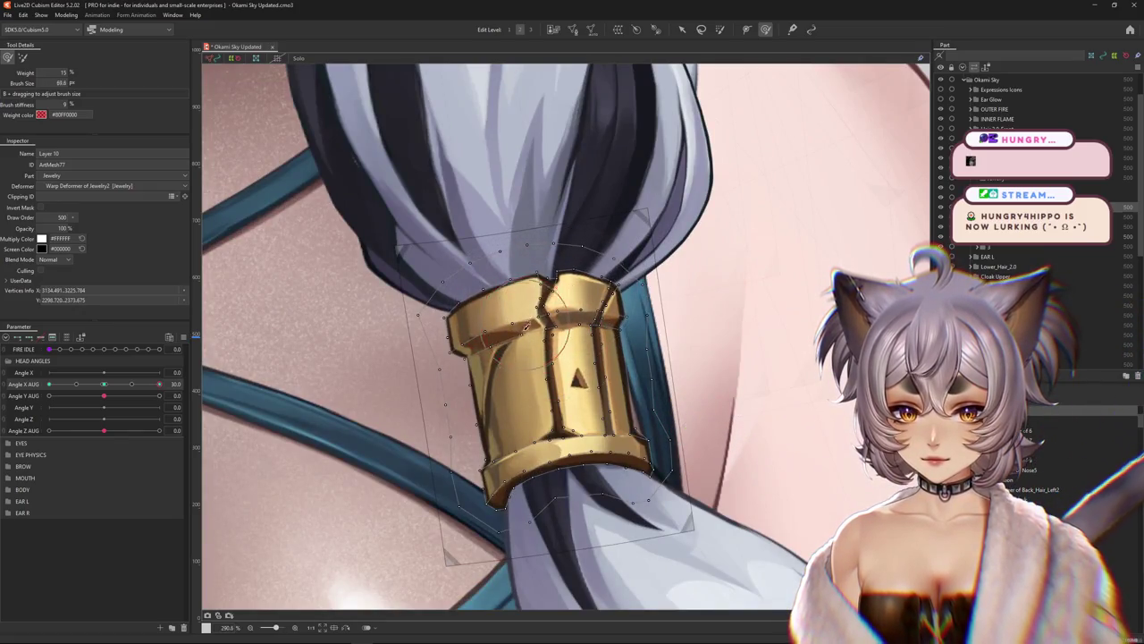
{"action": "left_click_drag", "start_coordinate": [538, 353], "coordinate": [533, 304]}
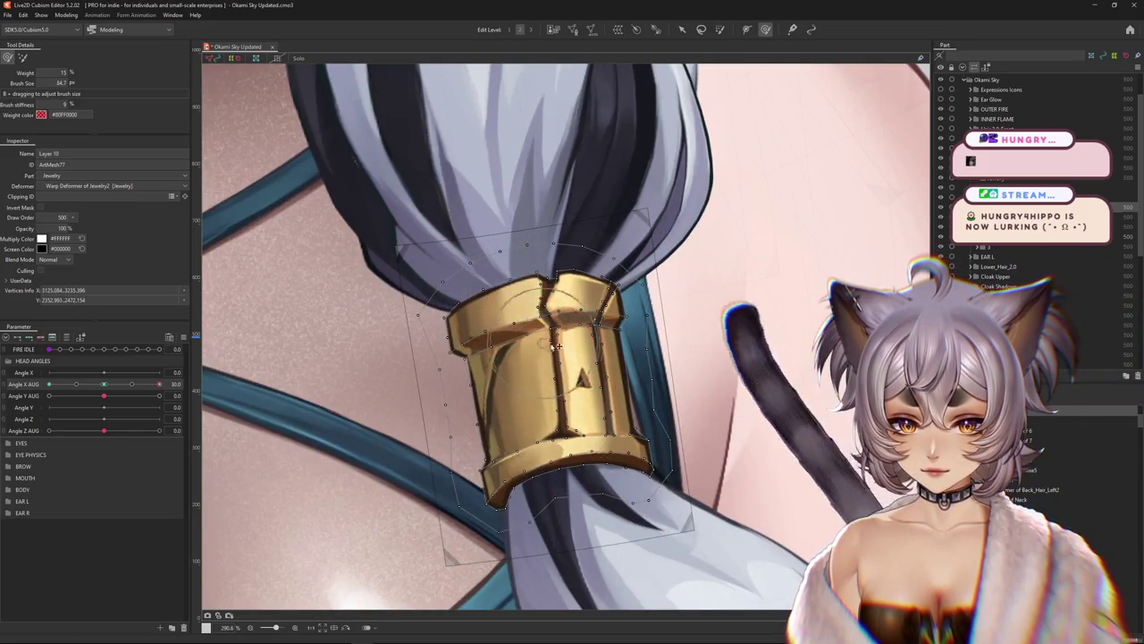
{"action": "mouse_move", "coordinate": [582, 261]}
{"action": "left_mouse_down"}
{"action": "mouse_move", "coordinate": [591, 268]}
{"action": "mouse_move", "coordinate": [536, 384]}
{"action": "left_mouse_up"}
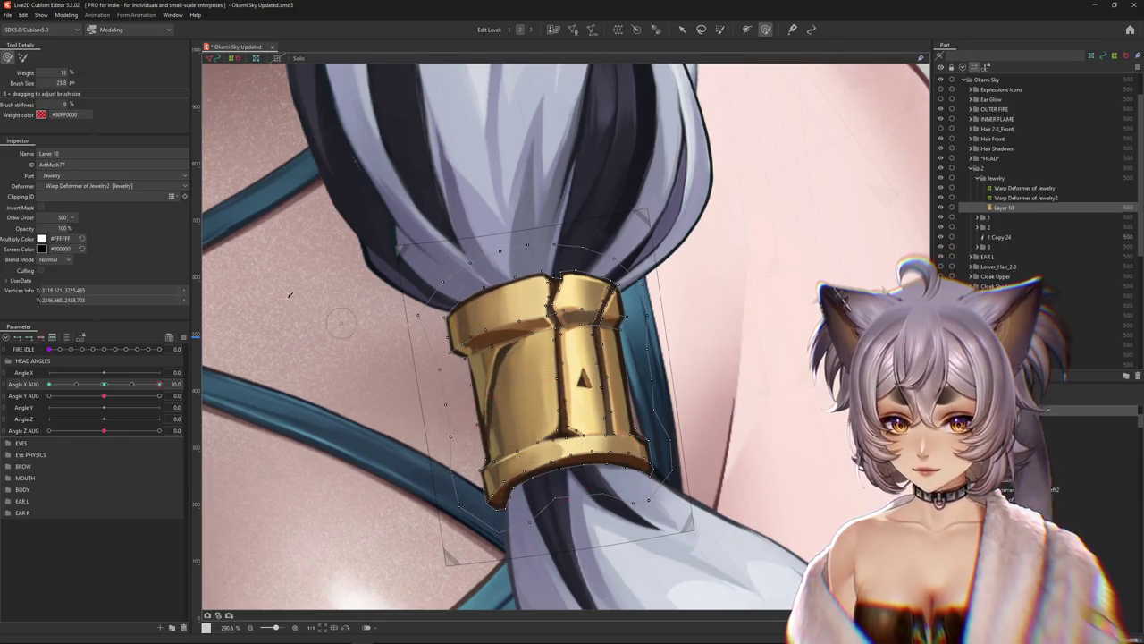
{"action": "key", "text": "ctrl+m"}
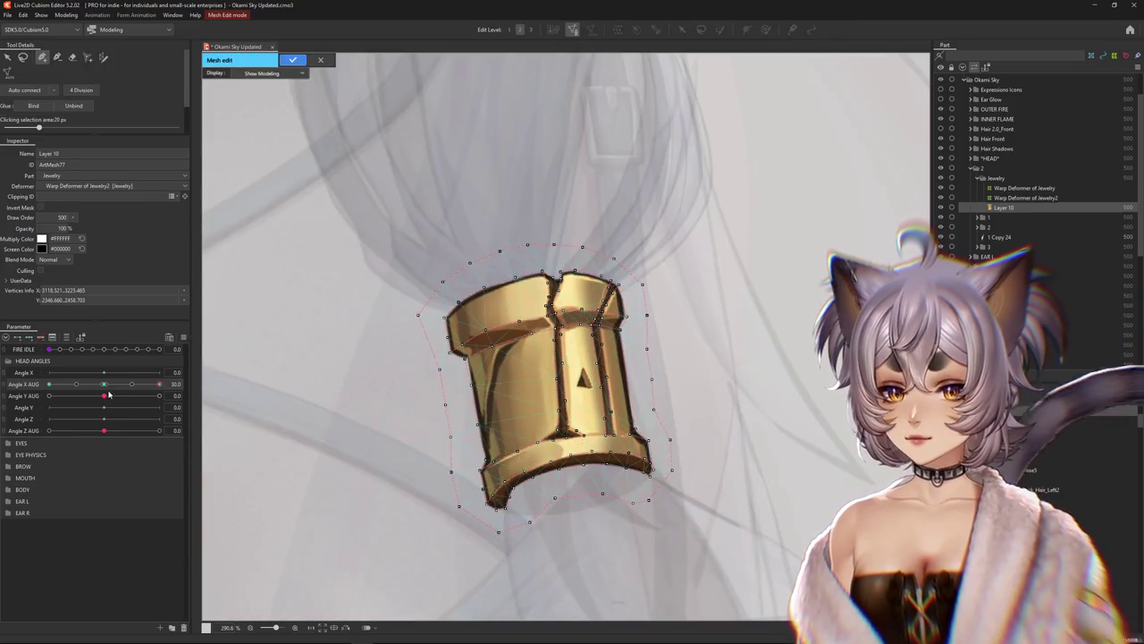
Return Angle X AUG to 1.0 and exit mesh edit mode
{"action": "left_click", "coordinate": [105, 384]}
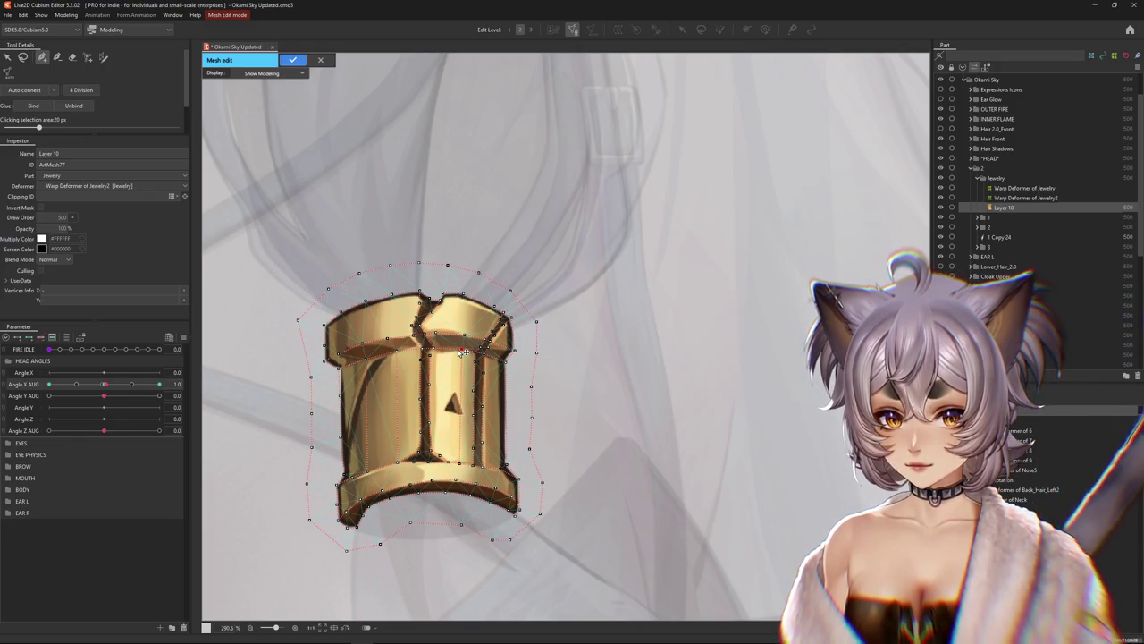
{"action": "left_click", "coordinate": [292, 60]}
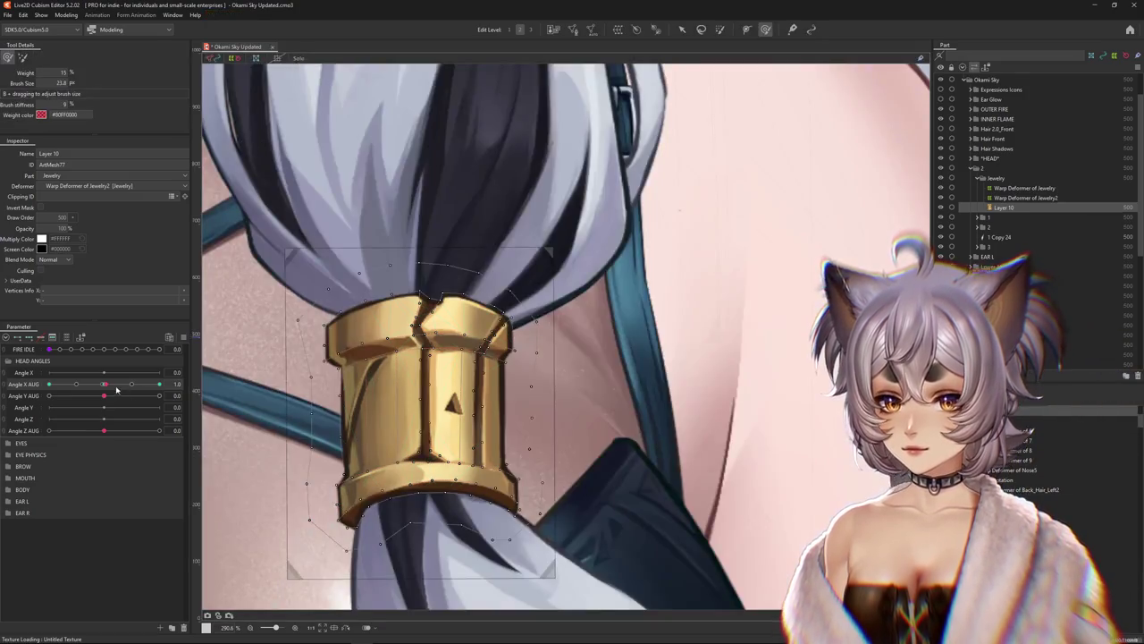
At Angle X AUG 30, brush-reshape the cuff's front face and lower left side
{"action": "mouse_move", "coordinate": [549, 342]}
{"action": "left_mouse_down"}
{"action": "mouse_move", "coordinate": [523, 315]}
{"action": "mouse_move", "coordinate": [553, 304]}
{"action": "mouse_move", "coordinate": [580, 317]}
{"action": "left_mouse_up"}
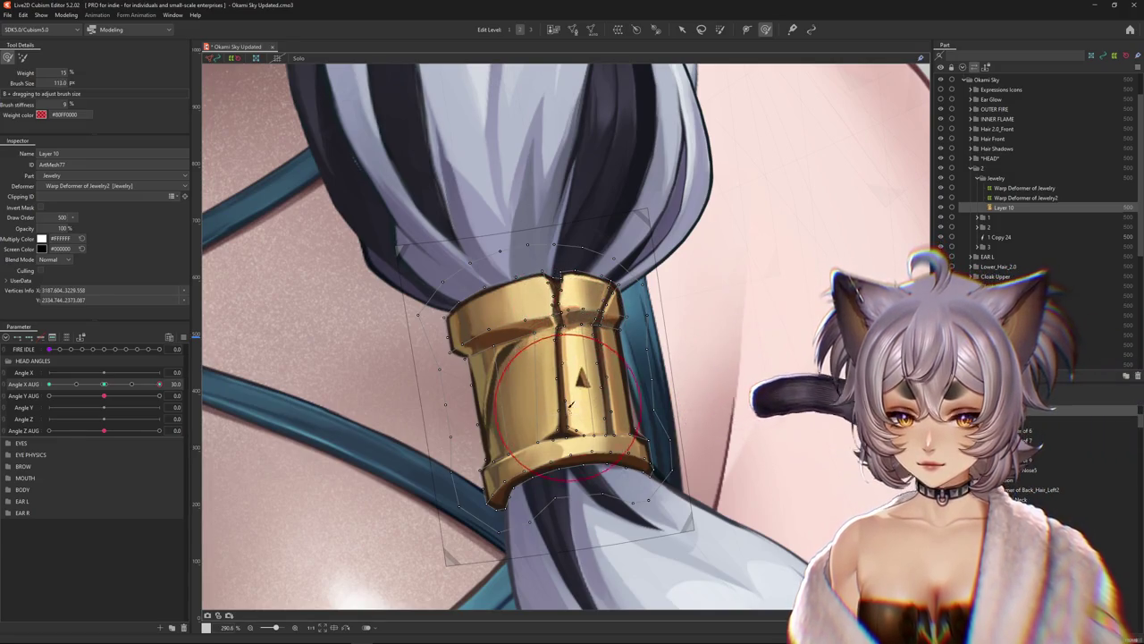
{"action": "mouse_move", "coordinate": [560, 467]}
{"action": "left_mouse_down"}
{"action": "mouse_move", "coordinate": [536, 379]}
{"action": "mouse_move", "coordinate": [577, 471]}
{"action": "left_mouse_up"}
{"action": "mouse_move", "coordinate": [645, 268]}
{"action": "left_mouse_down"}
{"action": "mouse_move", "coordinate": [556, 380]}
{"action": "mouse_move", "coordinate": [572, 292]}
{"action": "left_mouse_up"}
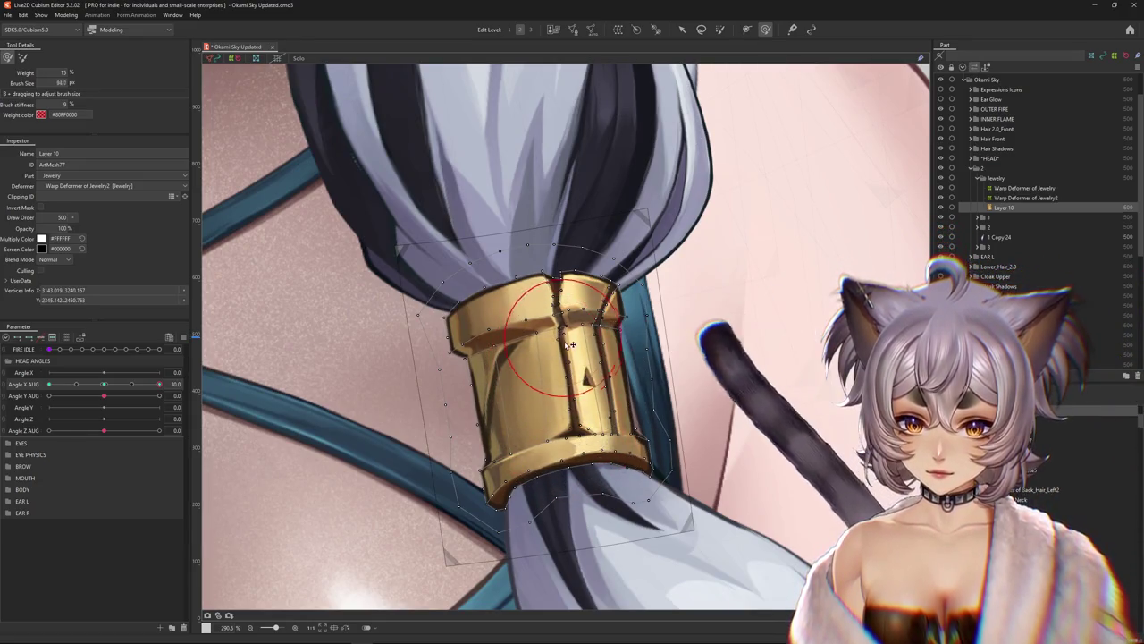
{"action": "mouse_move", "coordinate": [562, 331]}
{"action": "left_mouse_down"}
{"action": "mouse_move", "coordinate": [528, 313]}
{"action": "mouse_move", "coordinate": [582, 259]}
{"action": "left_mouse_up"}
{"action": "mouse_move", "coordinate": [568, 317]}
{"action": "left_mouse_down"}
{"action": "mouse_move", "coordinate": [581, 304]}
{"action": "mouse_move", "coordinate": [618, 303]}
{"action": "left_mouse_up"}
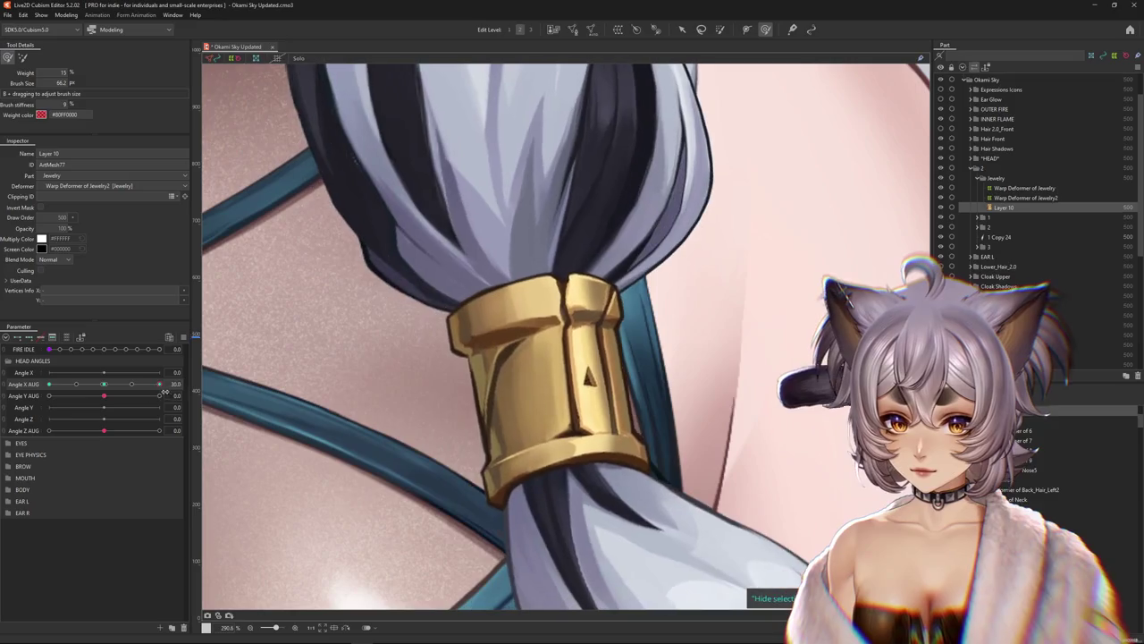
{"action": "left_click_drag", "start_coordinate": [642, 305], "coordinate": [597, 293]}
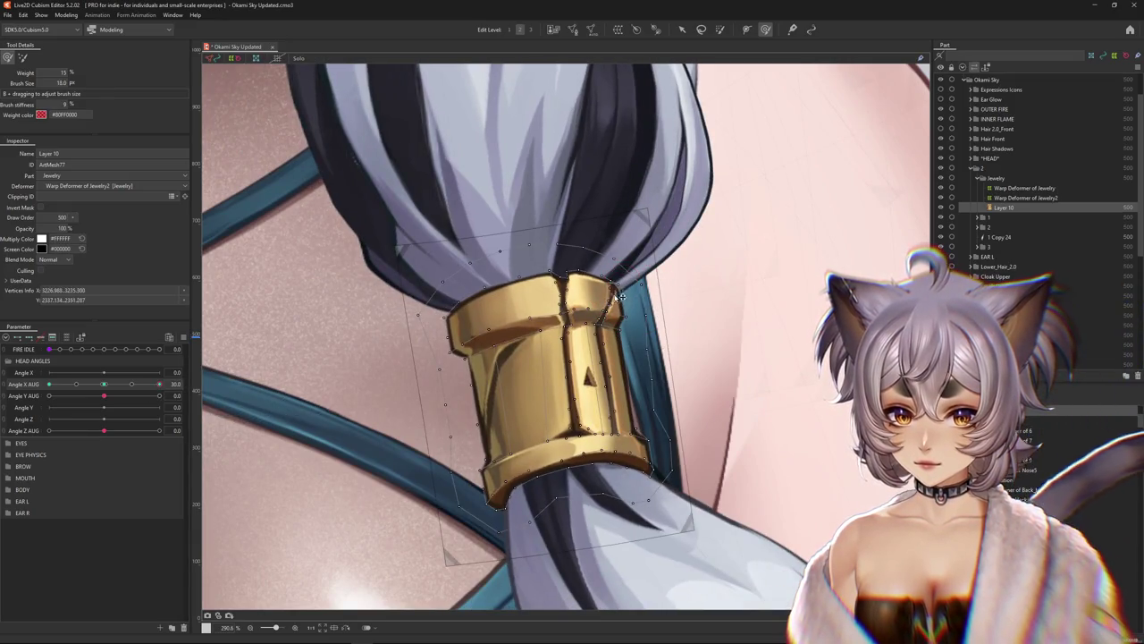
{"action": "mouse_move", "coordinate": [644, 284]}
{"action": "left_mouse_down"}
{"action": "mouse_move", "coordinate": [566, 435]}
{"action": "mouse_move", "coordinate": [566, 423]}
{"action": "left_mouse_up"}
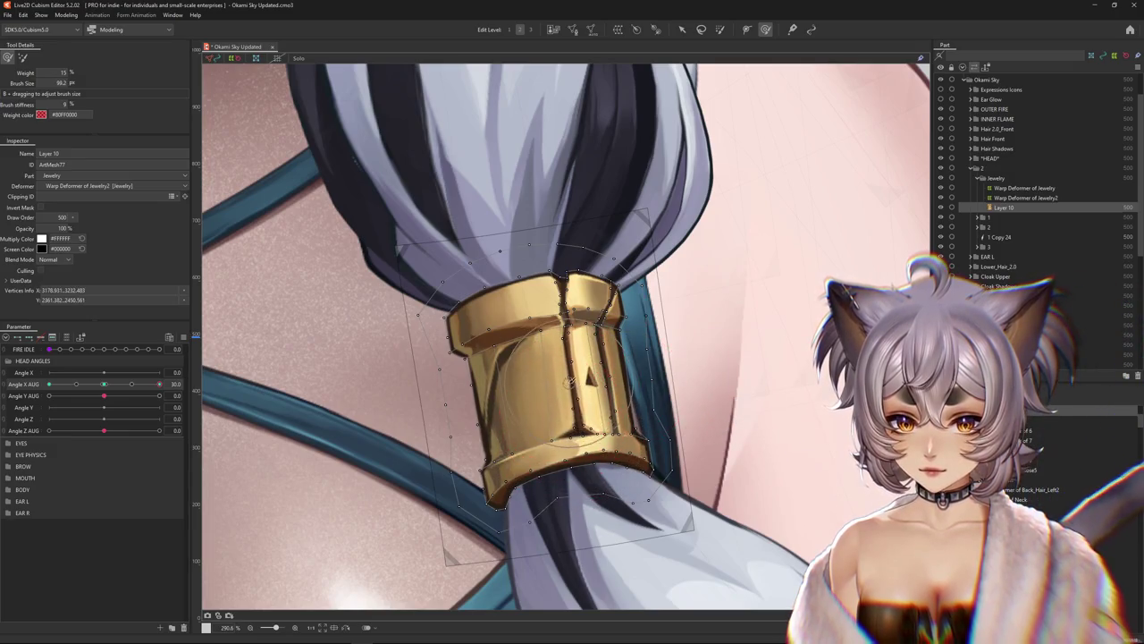
Preview the cuff at Angle X AUG 13, return to 30, and refine its edges and middle
{"action": "key", "text": "Escape"}
{"action": "mouse_move", "coordinate": [159, 383]}
{"action": "left_mouse_down"}
{"action": "mouse_move", "coordinate": [135, 388]}
{"action": "mouse_move", "coordinate": [159, 384]}
{"action": "left_mouse_up"}
{"action": "left_click", "coordinate": [528, 494]}
{"action": "left_click_drag", "start_coordinate": [524, 497], "coordinate": [563, 465]}
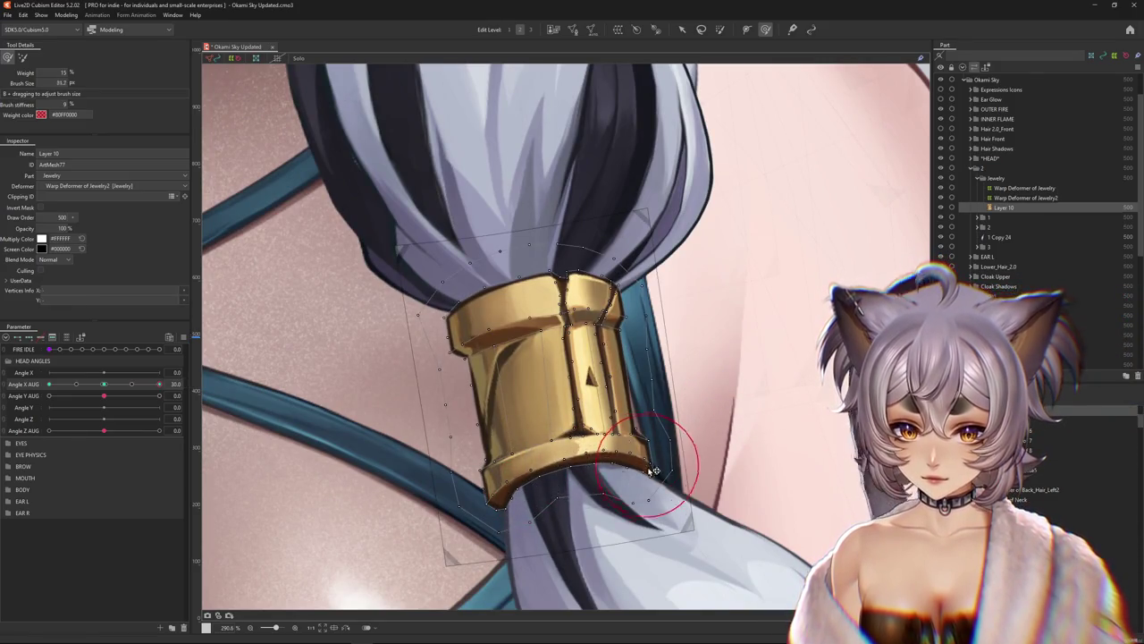
{"action": "left_click_drag", "start_coordinate": [654, 469], "coordinate": [586, 446]}
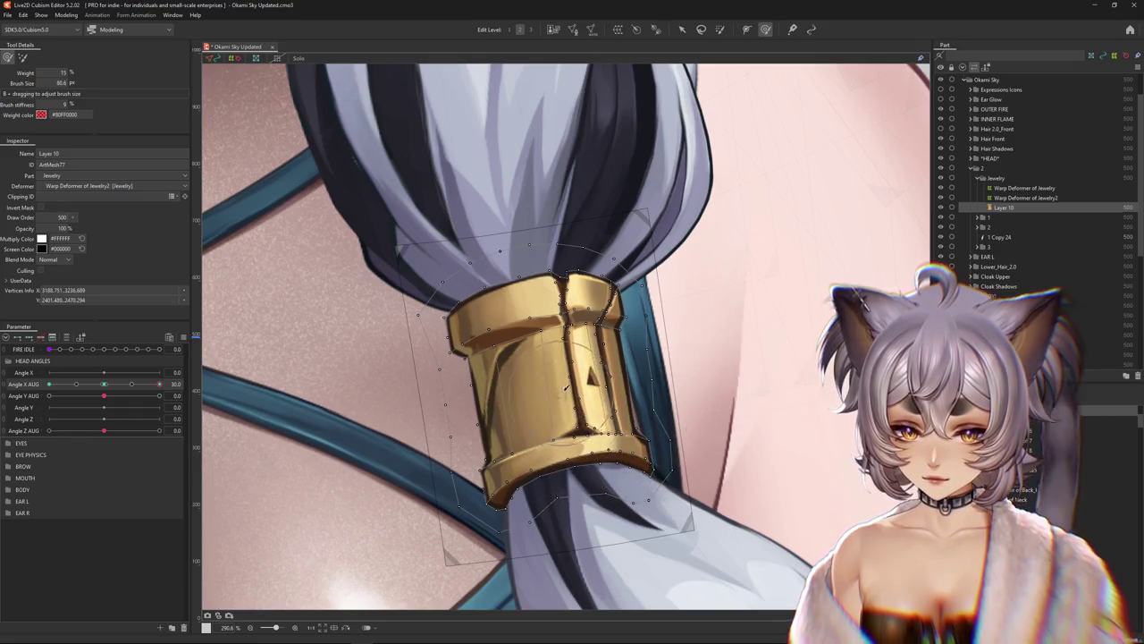
{"action": "left_click_drag", "start_coordinate": [565, 388], "coordinate": [569, 362]}
{"action": "left_click_drag", "start_coordinate": [533, 412], "coordinate": [542, 363]}
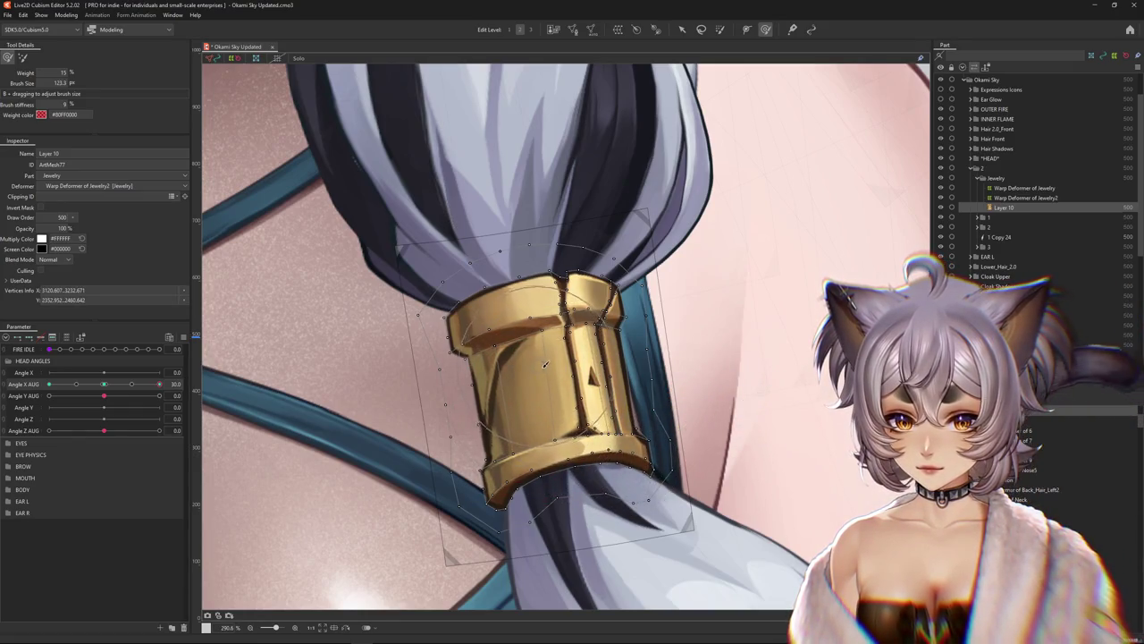
{"action": "left_click_drag", "start_coordinate": [528, 320], "coordinate": [561, 307]}
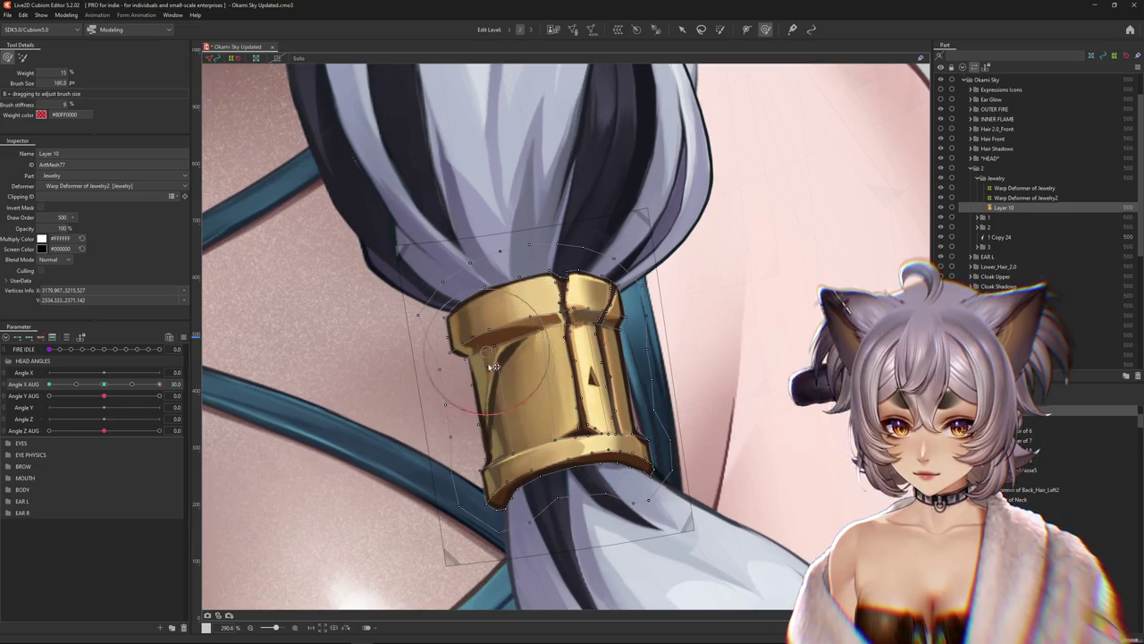
{"action": "left_click_drag", "start_coordinate": [431, 339], "coordinate": [463, 297]}
{"action": "scroll", "coordinate": [506, 297], "scroll_direction": "down", "scroll_amount": 5}
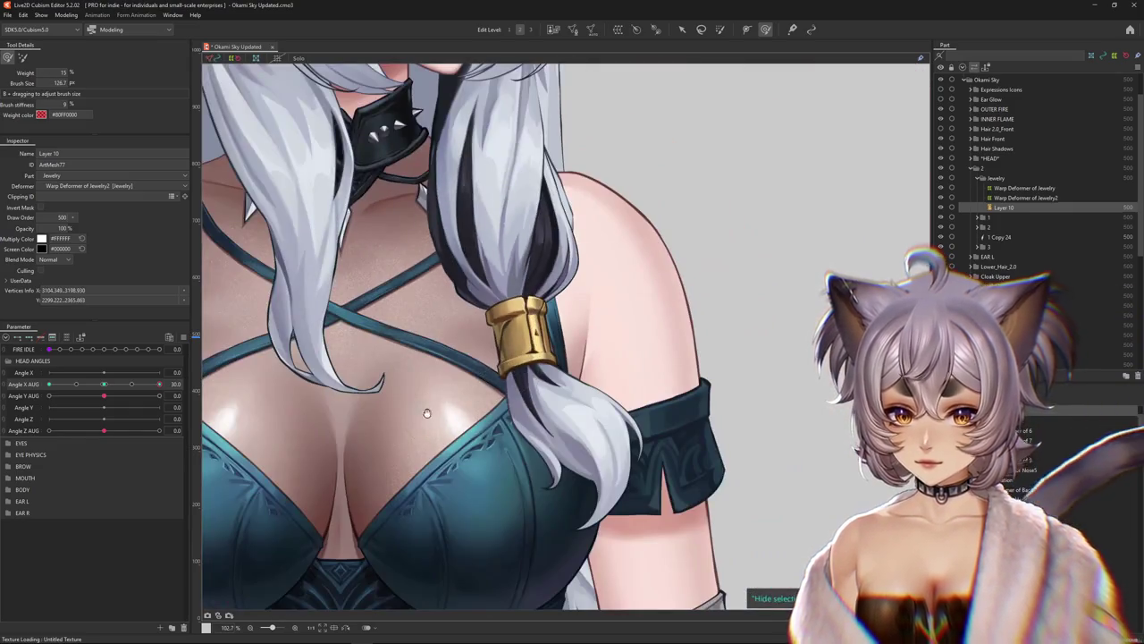
Preview the gold cuff across Angle X AUG values and shrink the deform brush
{"action": "left_click_drag", "start_coordinate": [131, 384], "coordinate": [159, 390]}
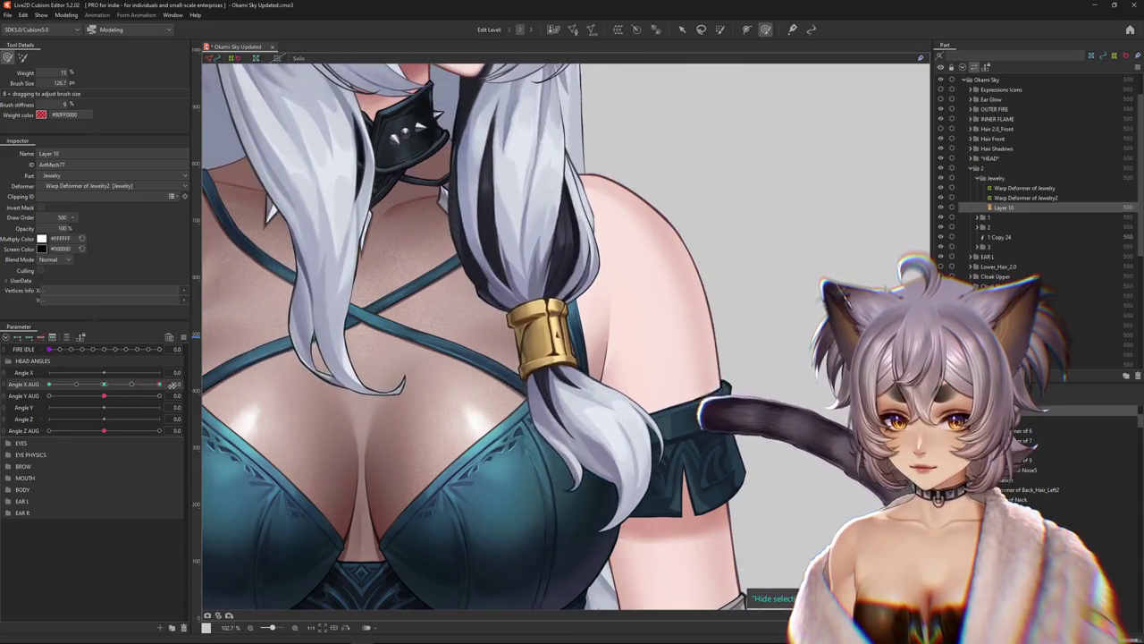
{"action": "scroll", "coordinate": [528, 375], "scroll_direction": "up", "scroll_amount": 5}
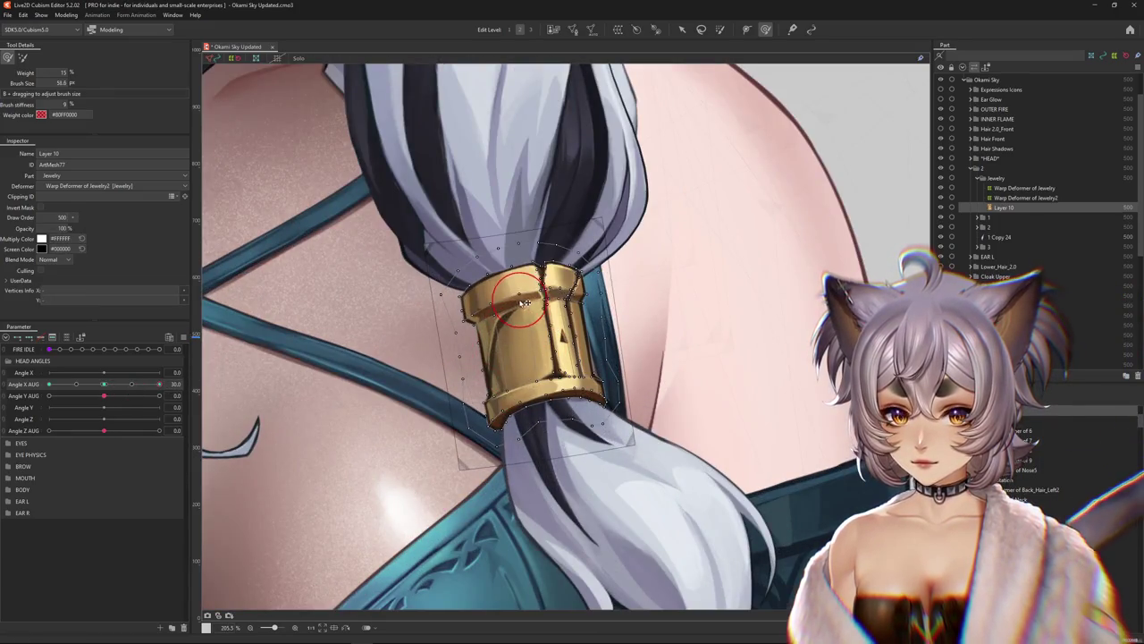
{"action": "left_click_drag", "start_coordinate": [528, 384], "coordinate": [512, 382]}
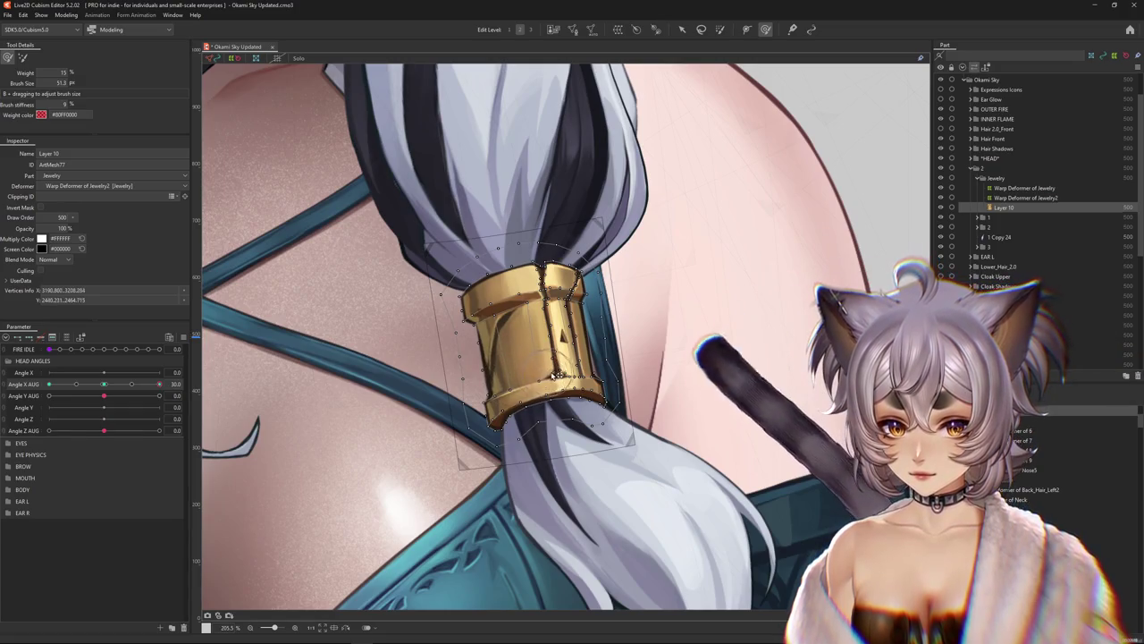
{"action": "key", "text": "b"}
{"action": "left_click", "coordinate": [765, 29]}
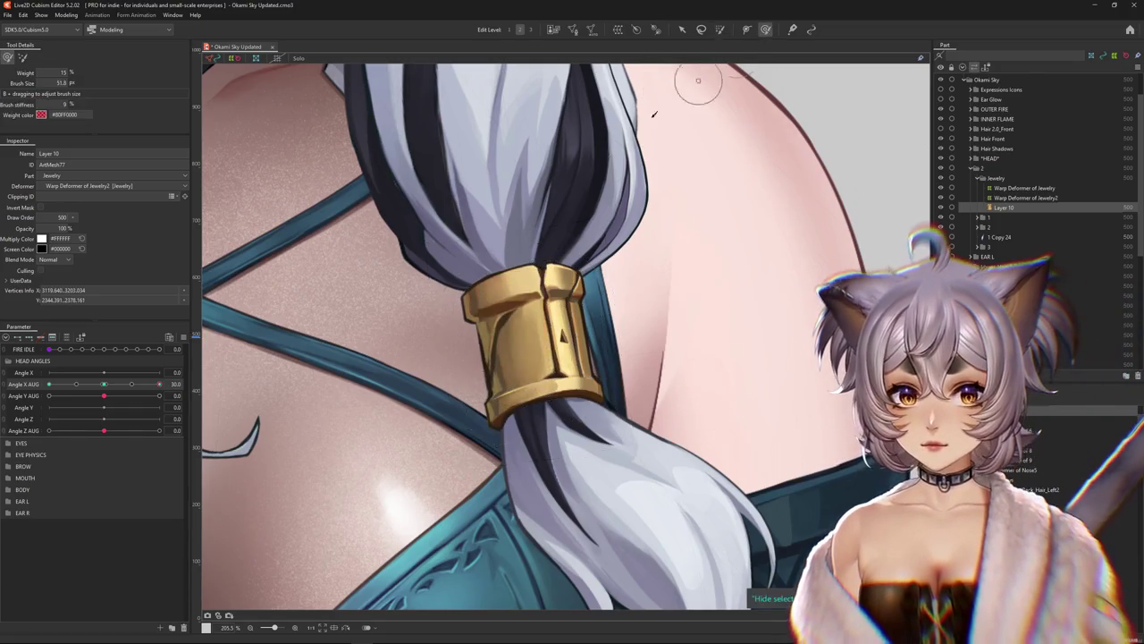
Check the cuff at Angle X AUG 14 and make the deform brush smaller for finer edits
{"action": "scroll", "coordinate": [536, 295], "scroll_direction": "down", "scroll_amount": 3}
{"action": "scroll", "coordinate": [551, 304], "scroll_direction": "down", "scroll_amount": 2}
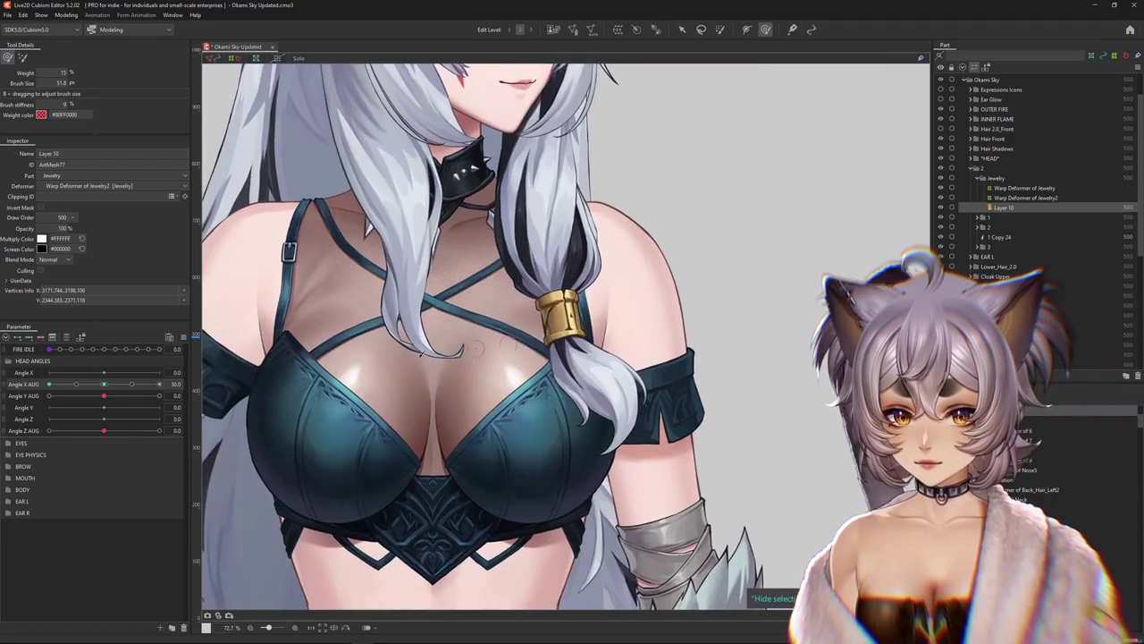
{"action": "mouse_move", "coordinate": [159, 383]}
{"action": "left_mouse_down"}
{"action": "mouse_move", "coordinate": [124, 392]}
{"action": "mouse_move", "coordinate": [159, 384]}
{"action": "left_mouse_up"}
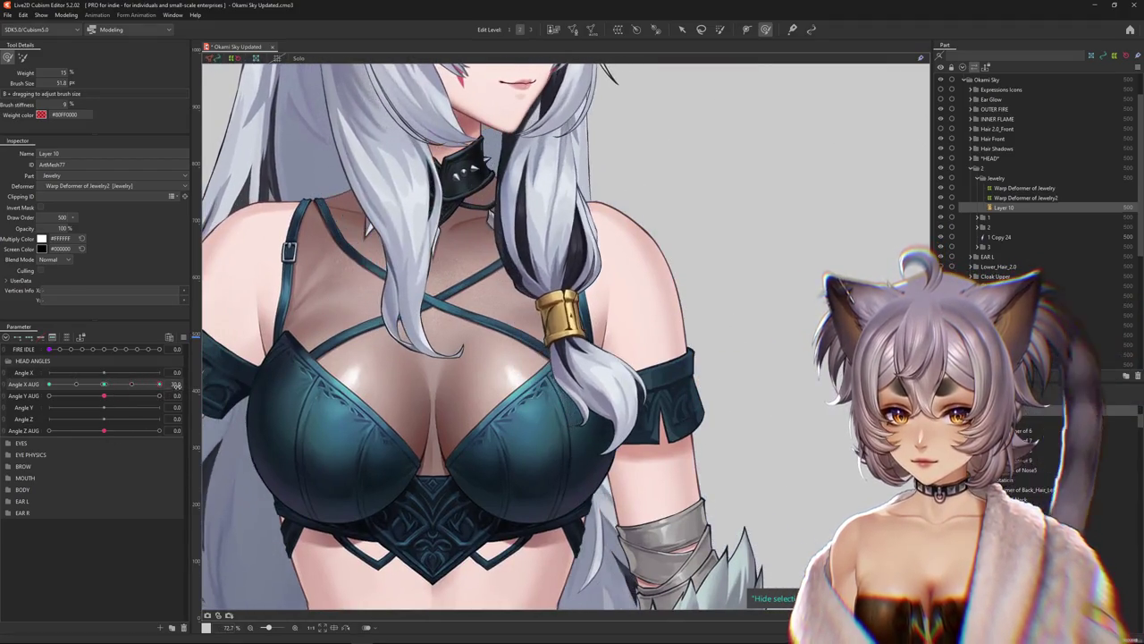
{"action": "scroll", "coordinate": [517, 371], "scroll_direction": "up", "scroll_amount": 5}
{"action": "scroll", "coordinate": [517, 371], "scroll_direction": "up", "scroll_amount": 5}
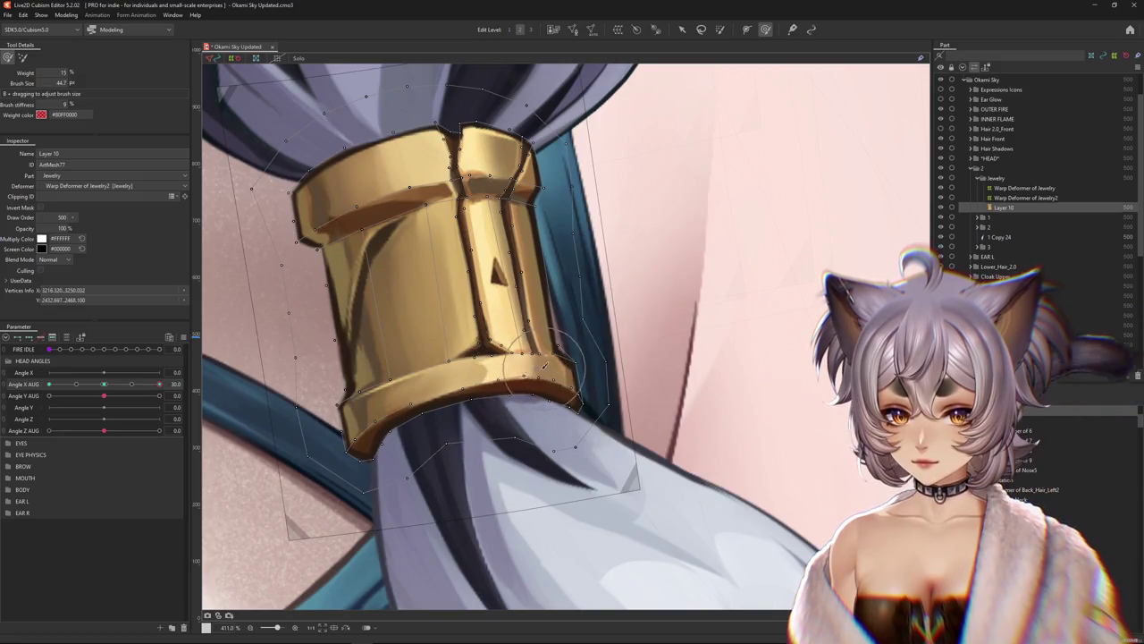
{"action": "left_click_drag", "start_coordinate": [548, 375], "coordinate": [557, 329]}
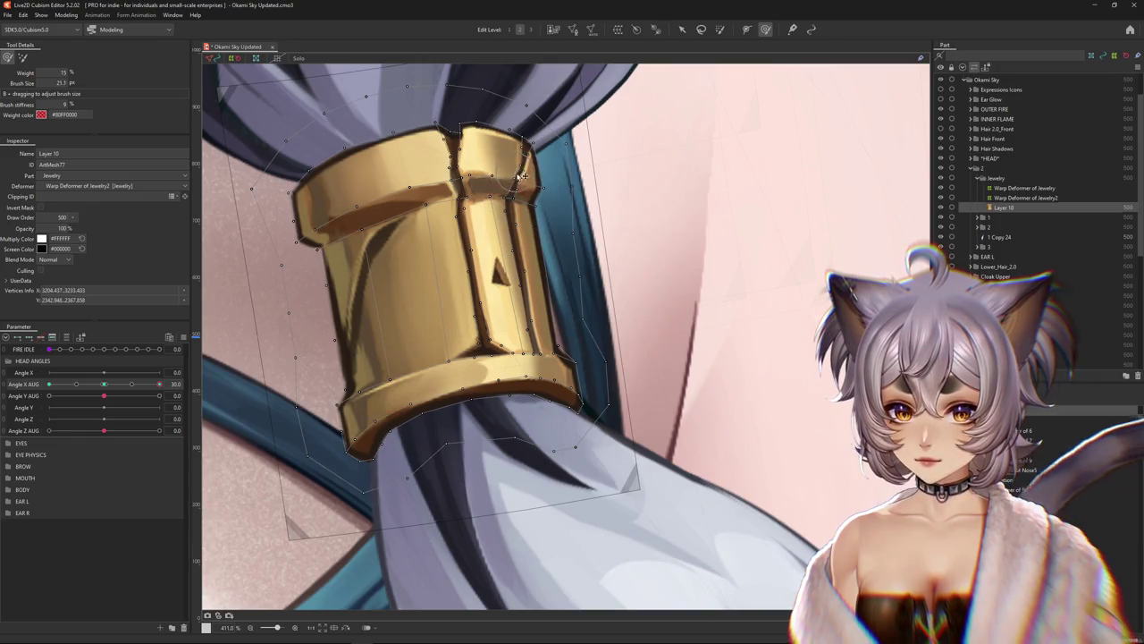
{"action": "mouse_move", "coordinate": [585, 183]}
{"action": "left_mouse_down"}
{"action": "mouse_move", "coordinate": [544, 153]}
{"action": "mouse_move", "coordinate": [565, 168]}
{"action": "left_mouse_up"}
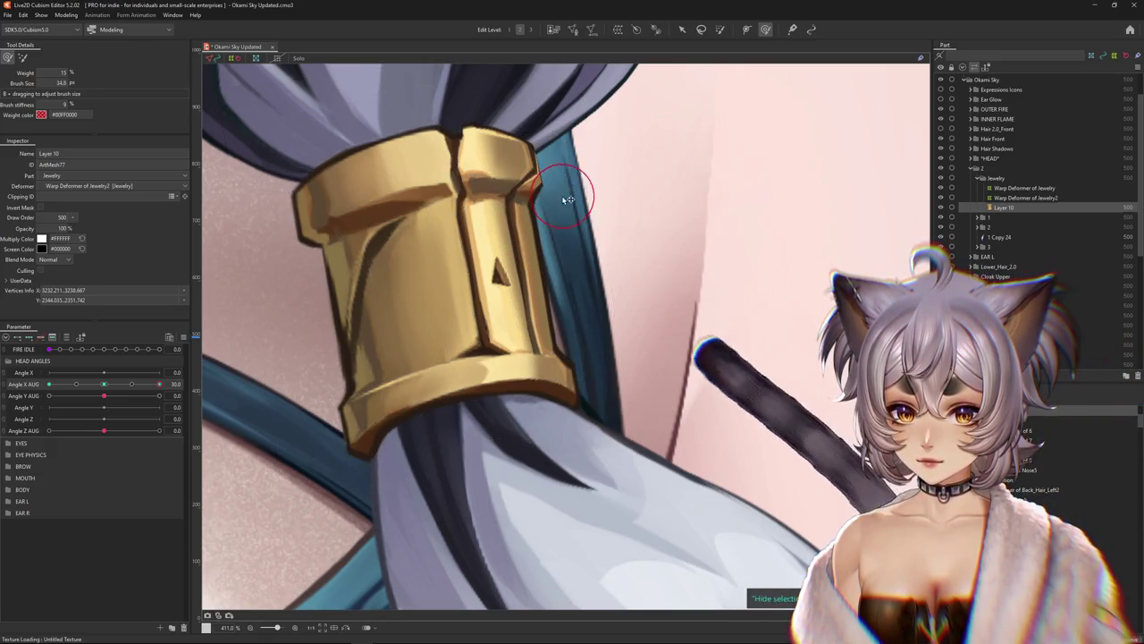
Preview the cuff swinging through the head turn and adjust the deform brush size
{"action": "scroll", "coordinate": [572, 187], "scroll_direction": "down", "scroll_amount": 5}
{"action": "left_click_drag", "start_coordinate": [107, 392], "coordinate": [105, 395]}
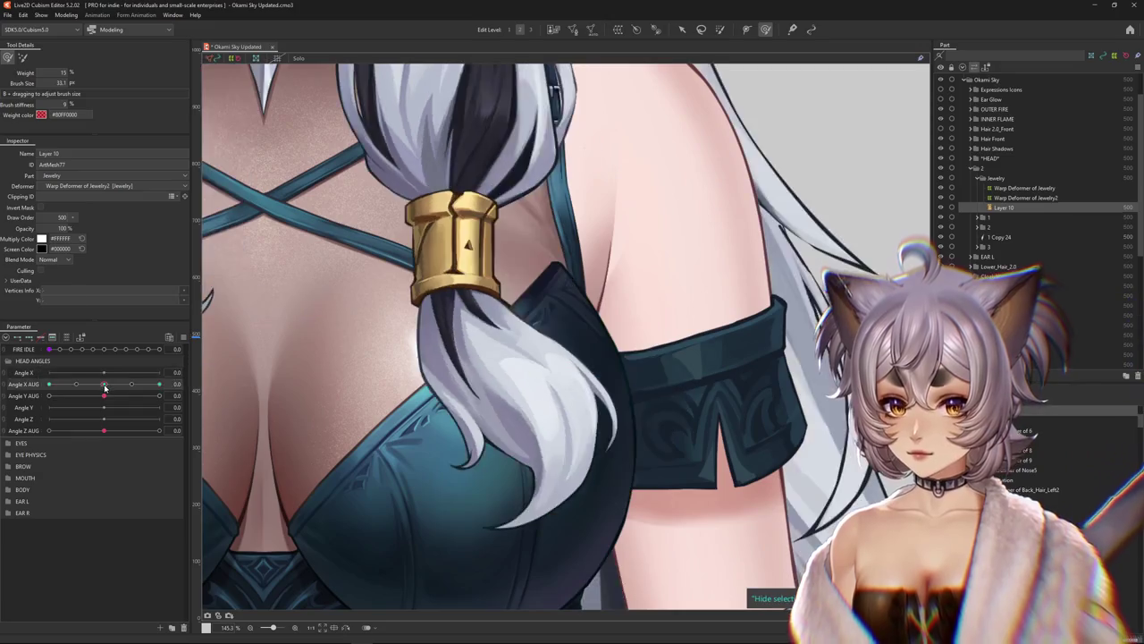
{"action": "left_click_drag", "start_coordinate": [532, 183], "coordinate": [545, 193]}
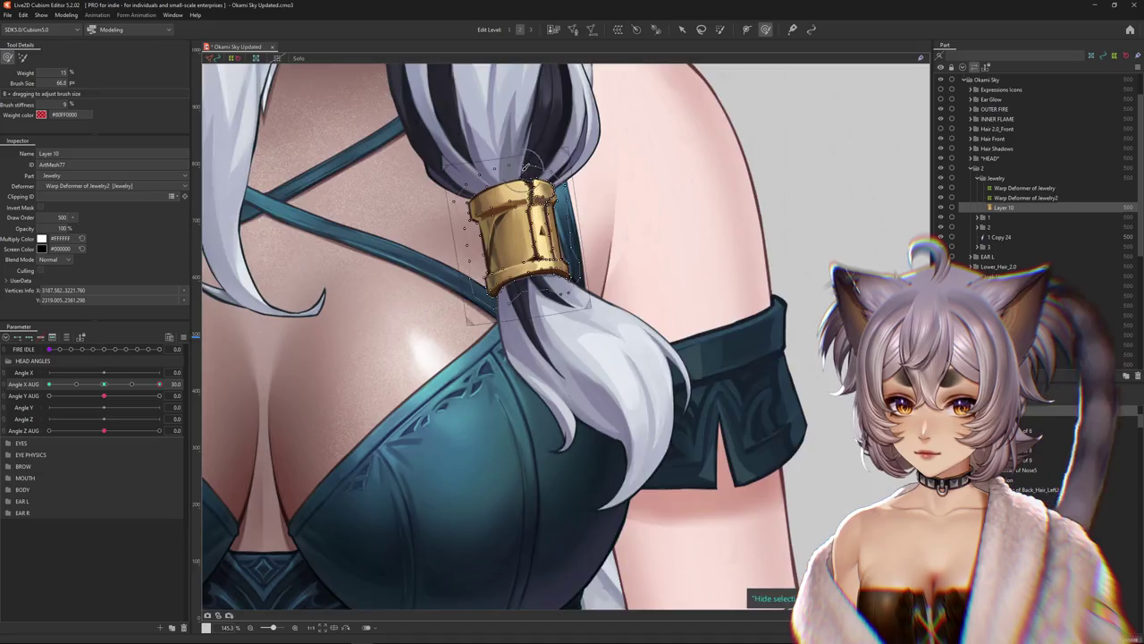
{"action": "scroll", "coordinate": [514, 181], "scroll_direction": "up", "scroll_amount": 5}
{"action": "mouse_move", "coordinate": [606, 173]}
{"action": "left_mouse_down"}
{"action": "mouse_move", "coordinate": [594, 235]}
{"action": "mouse_move", "coordinate": [608, 196]}
{"action": "left_mouse_up"}
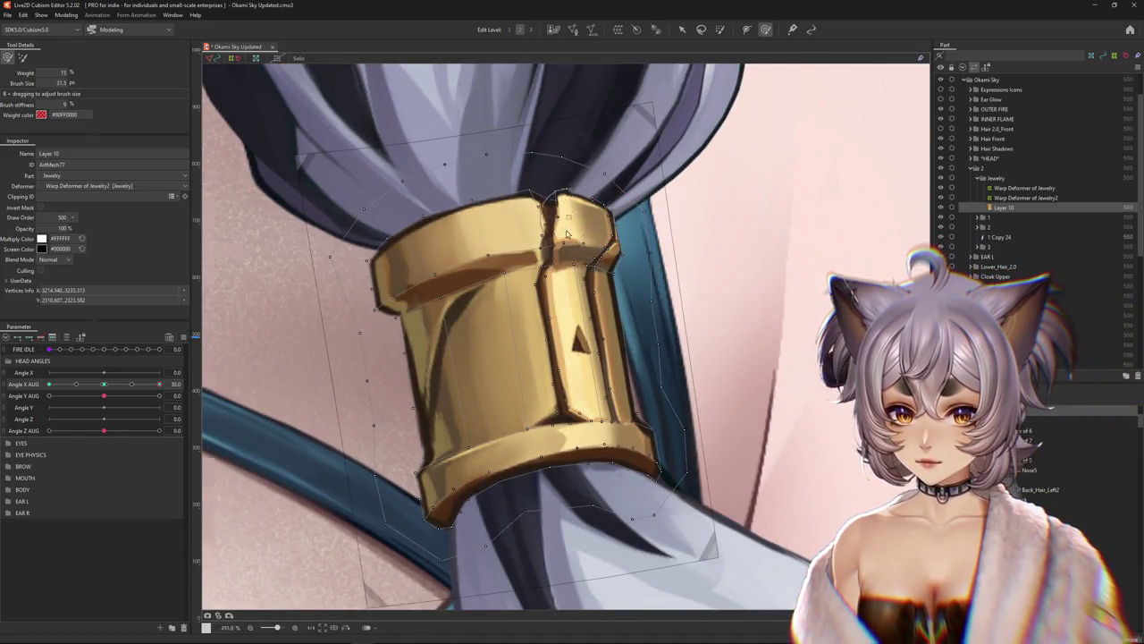
Reshape and smooth the cuff's right edge with a slightly larger deform brush
{"action": "scroll", "coordinate": [570, 221], "scroll_direction": "down", "scroll_amount": 4}
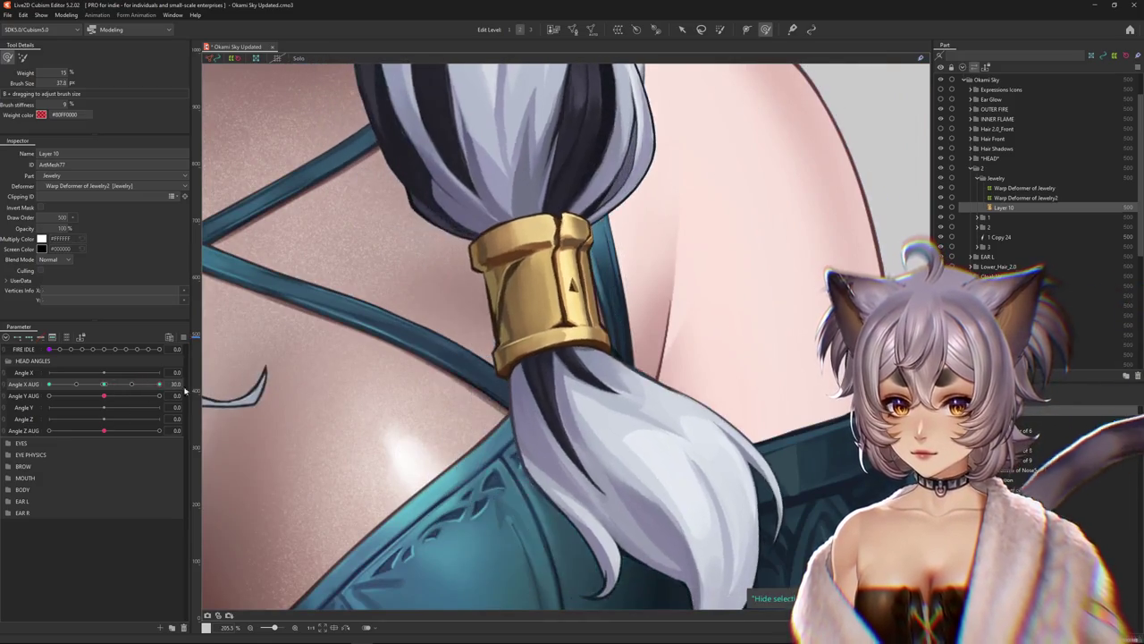
{"action": "scroll", "coordinate": [568, 256], "scroll_direction": "up", "scroll_amount": 4}
{"action": "left_click_drag", "start_coordinate": [595, 259], "coordinate": [610, 281]}
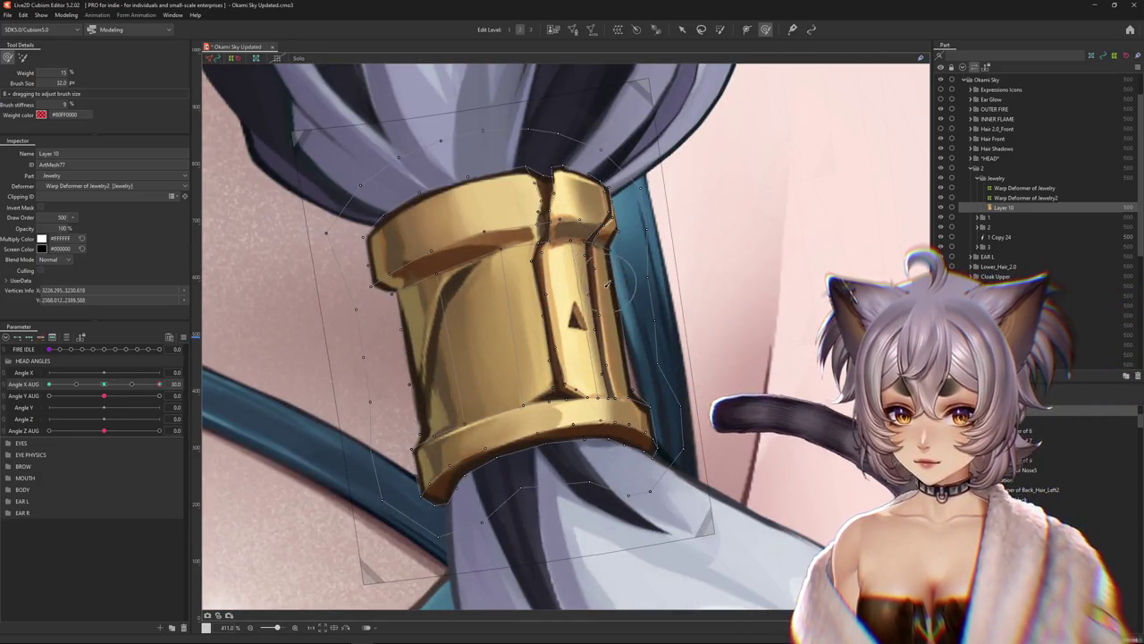
{"action": "left_click_drag", "start_coordinate": [614, 324], "coordinate": [607, 320]}
{"action": "left_click_drag", "start_coordinate": [615, 407], "coordinate": [660, 412]}
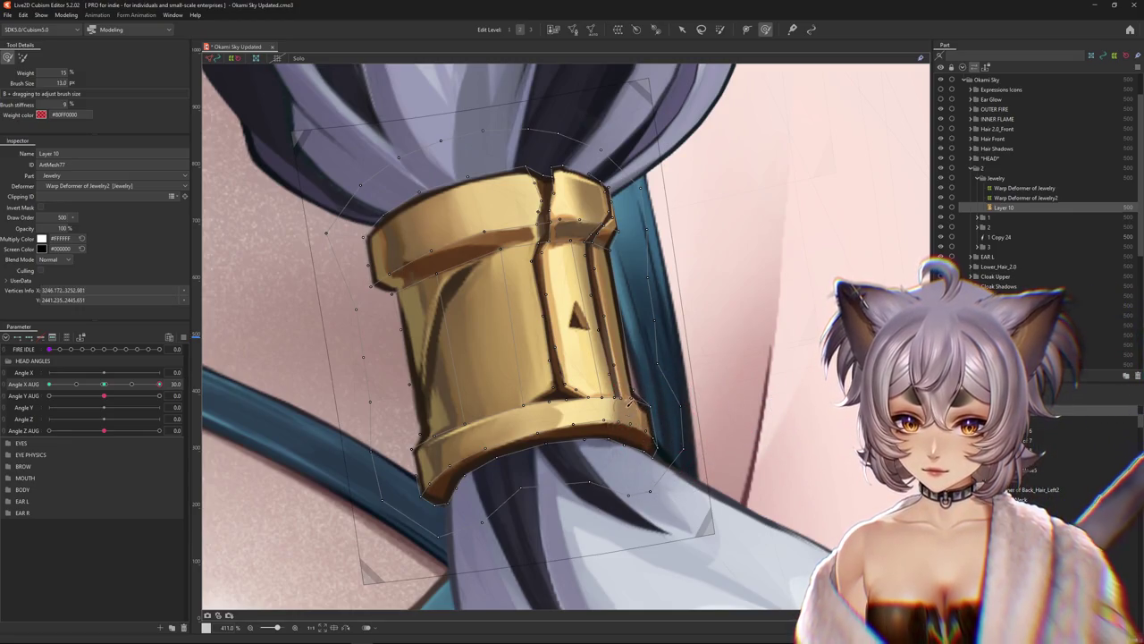
Scrub the head turn to Angle X AUG -30 to check the cuff
{"action": "scroll", "coordinate": [642, 398], "scroll_direction": "down", "scroll_amount": 5}
{"action": "scroll", "coordinate": [585, 441], "scroll_direction": "down", "scroll_amount": 2}
{"action": "mouse_move", "coordinate": [105, 394]}
{"action": "left_mouse_down"}
{"action": "mouse_move", "coordinate": [159, 384]}
{"action": "mouse_move", "coordinate": [48, 384]}
{"action": "left_mouse_up"}
{"action": "scroll", "coordinate": [547, 344], "scroll_direction": "up", "scroll_amount": 2}
{"action": "scroll", "coordinate": [546, 344], "scroll_direction": "down", "scroll_amount": 2}
{"action": "scroll", "coordinate": [524, 327], "scroll_direction": "up", "scroll_amount": 2}
{"action": "scroll", "coordinate": [524, 328], "scroll_direction": "up", "scroll_amount": 4}
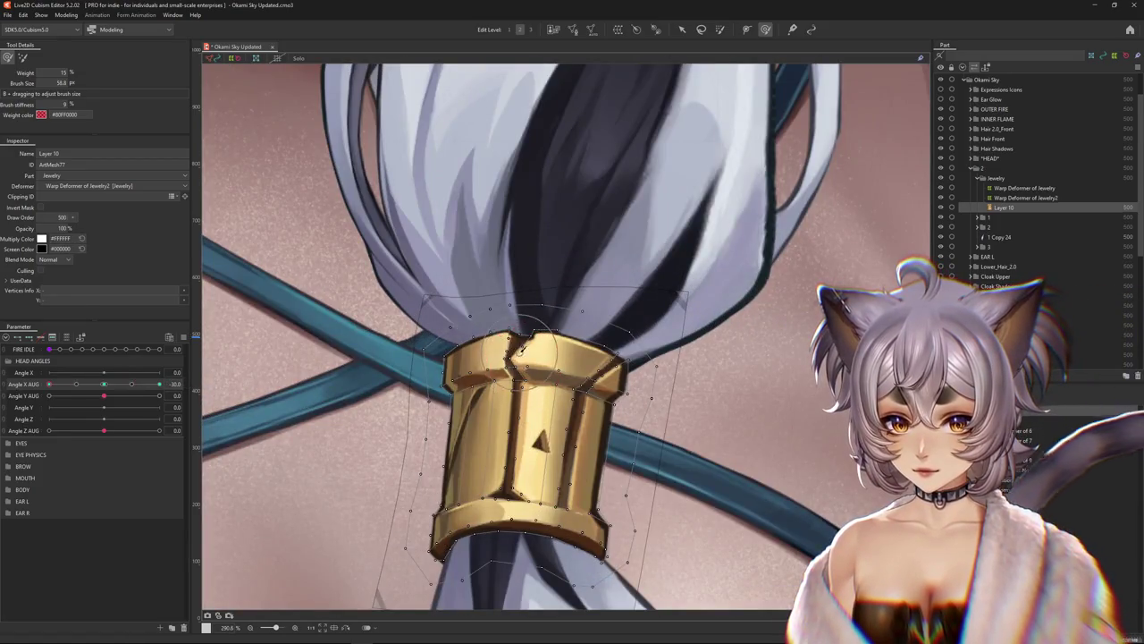
Select vertices on the gold cuff, including those near its top edge
{"action": "left_click", "coordinate": [490, 348]}
{"action": "left_click_drag", "start_coordinate": [519, 337], "coordinate": [573, 327]}
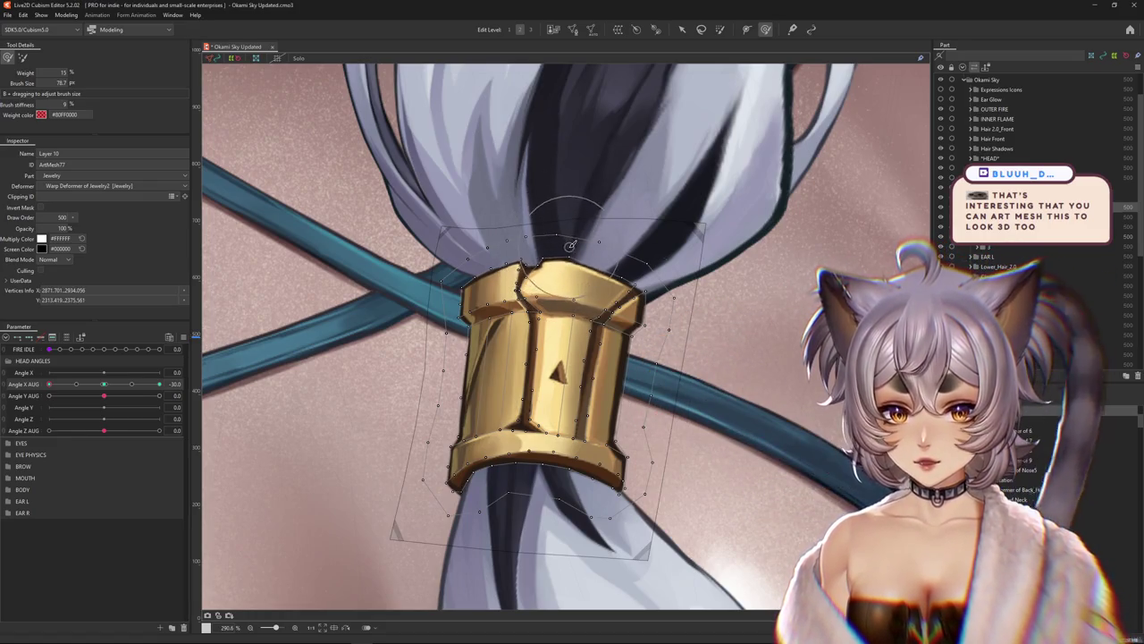
{"action": "left_click", "coordinate": [566, 259]}
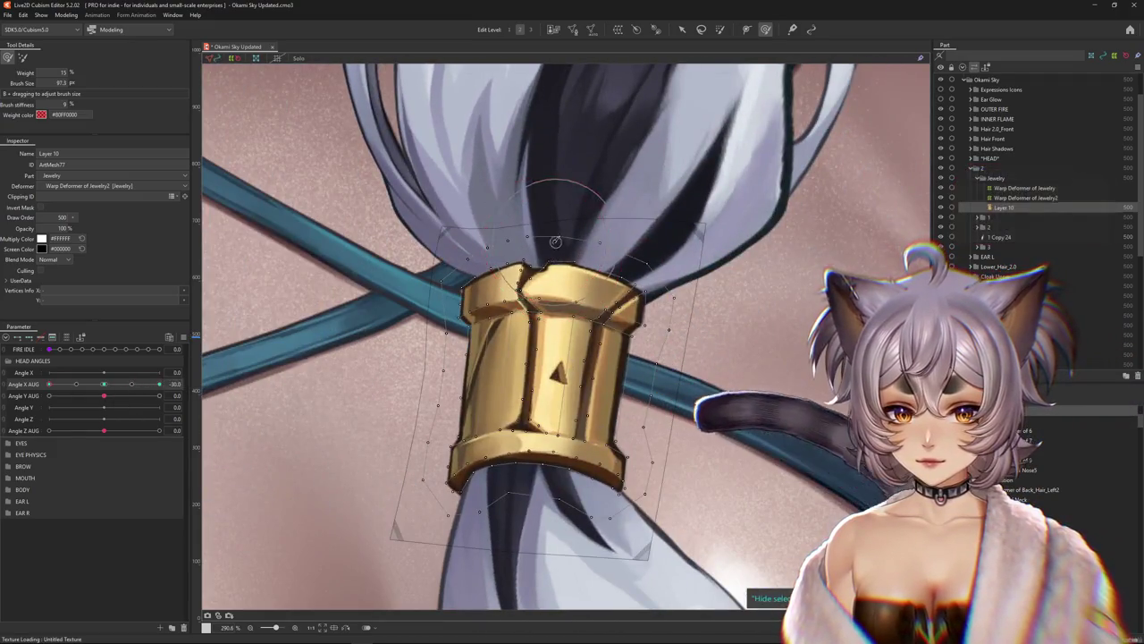
{"action": "left_click", "coordinate": [521, 243]}
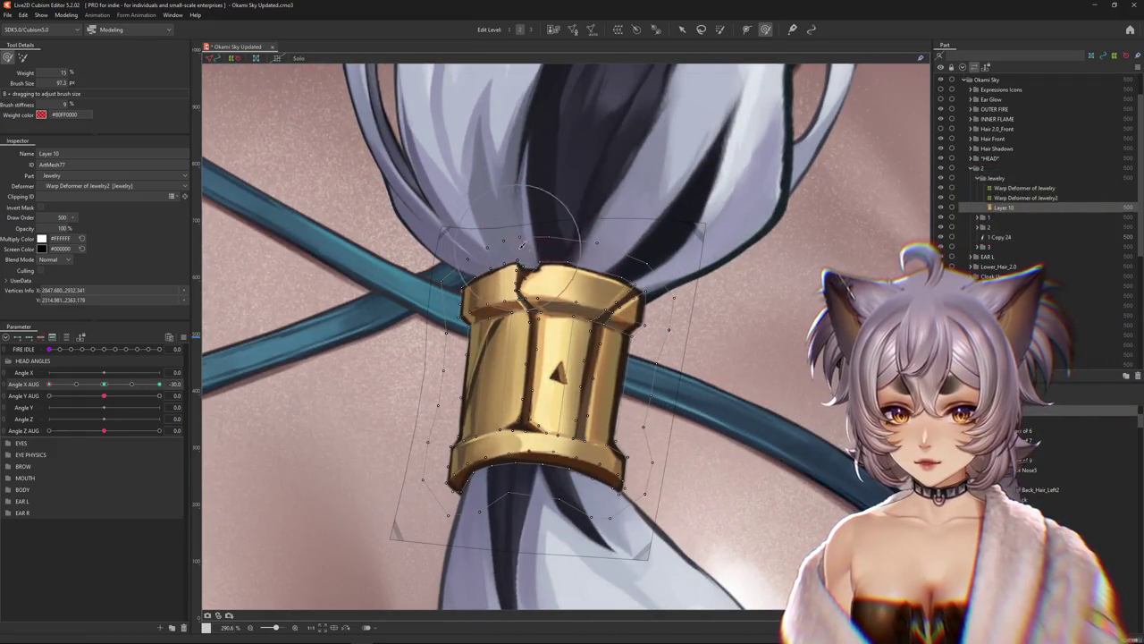
{"action": "left_click", "coordinate": [524, 292]}
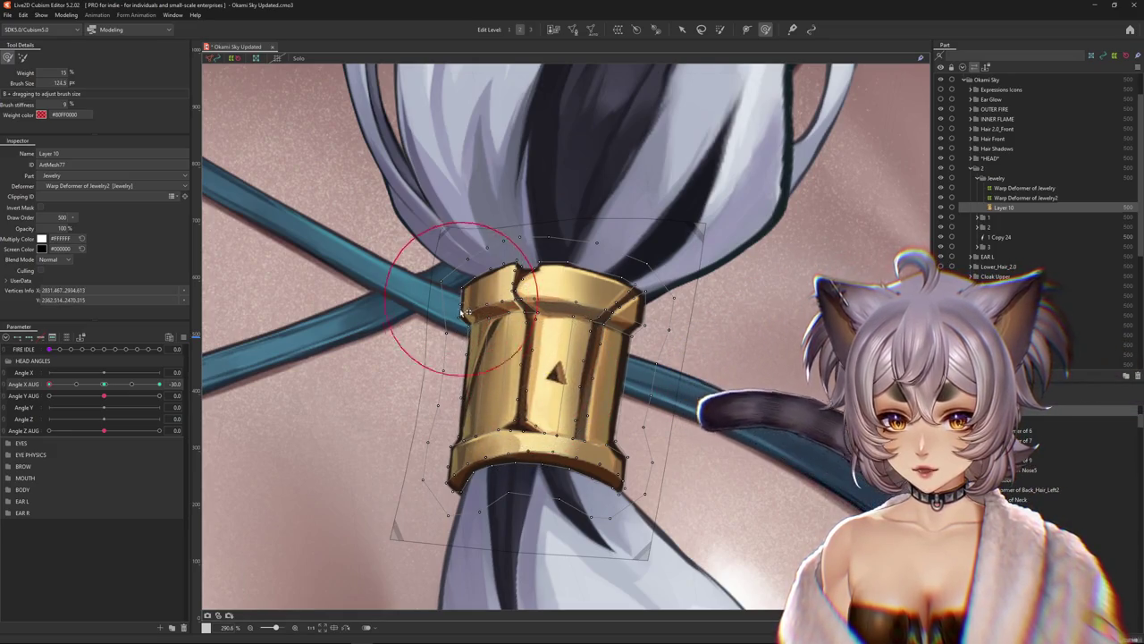
Resize the deform brush so it covers the cuff
{"action": "scroll", "coordinate": [433, 283], "scroll_direction": "up", "scroll_amount": 3}
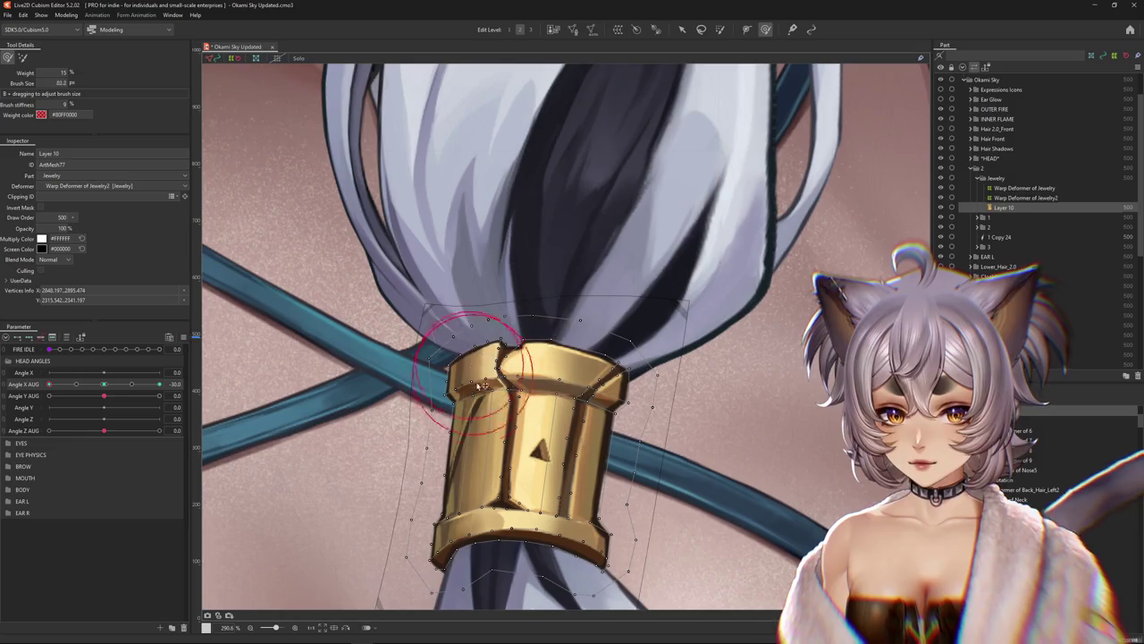
{"action": "left_click_drag", "start_coordinate": [482, 383], "coordinate": [424, 364]}
{"action": "mouse_move", "coordinate": [547, 420]}
{"action": "left_mouse_down"}
{"action": "mouse_move", "coordinate": [530, 310]}
{"action": "mouse_move", "coordinate": [614, 341]}
{"action": "left_mouse_up"}
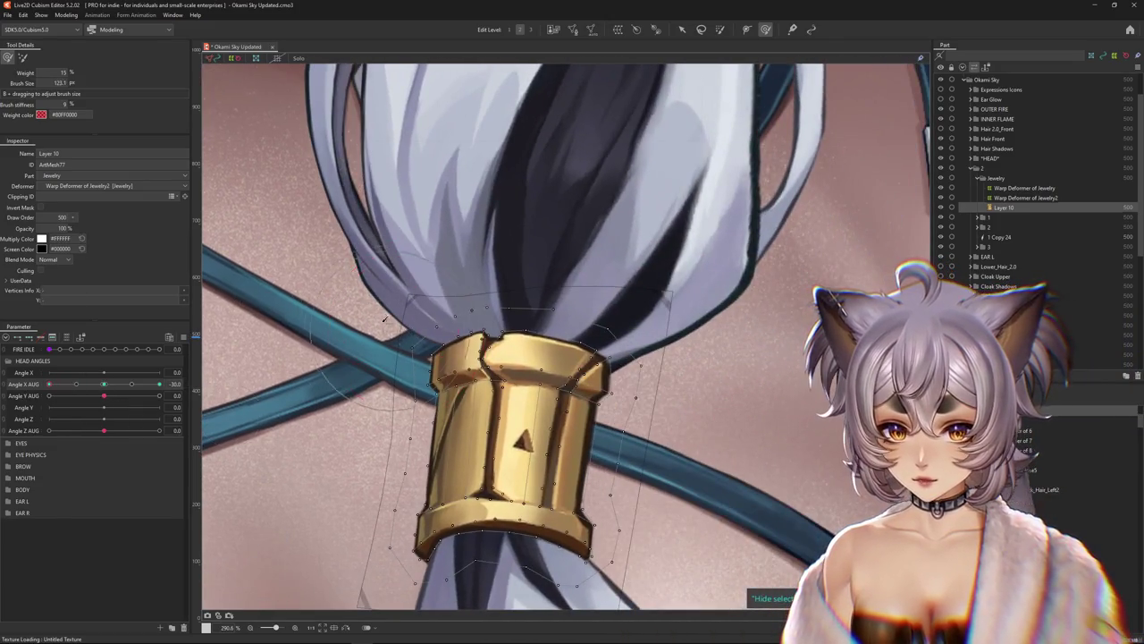
{"action": "mouse_move", "coordinate": [385, 319]}
{"action": "left_mouse_down"}
{"action": "mouse_move", "coordinate": [376, 447]}
{"action": "mouse_move", "coordinate": [340, 482]}
{"action": "left_mouse_up"}
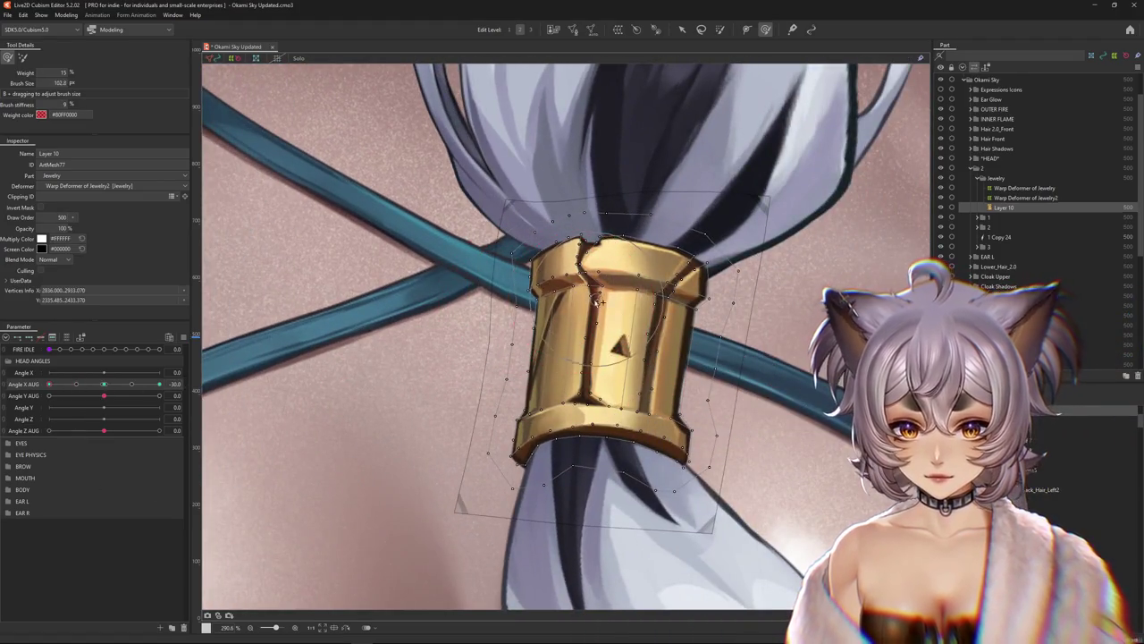
Reshape the cuff's lower left, lower edge and upper left side at Angle X AUG -30
{"action": "left_click_drag", "start_coordinate": [597, 295], "coordinate": [565, 394]}
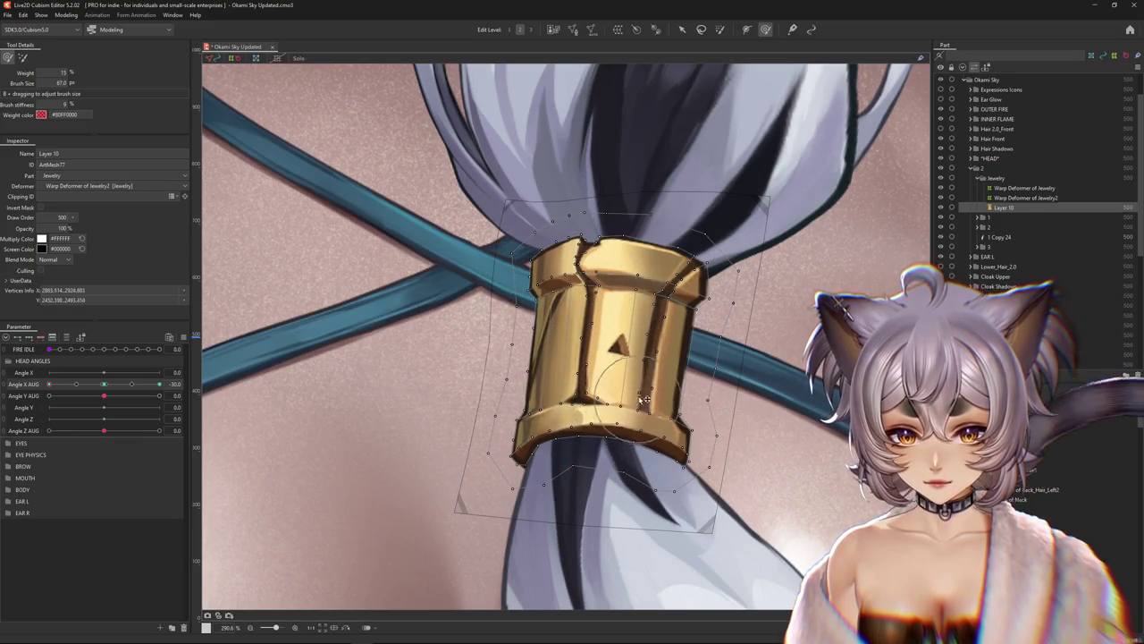
{"action": "left_click_drag", "start_coordinate": [574, 448], "coordinate": [574, 416]}
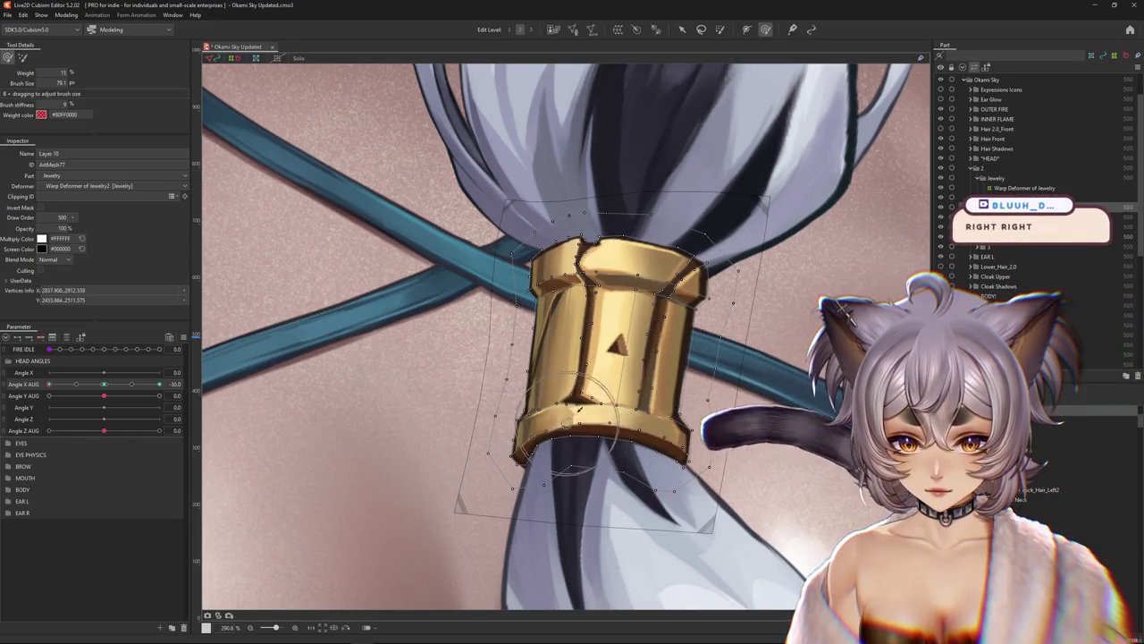
{"action": "left_click_drag", "start_coordinate": [589, 355], "coordinate": [588, 234]}
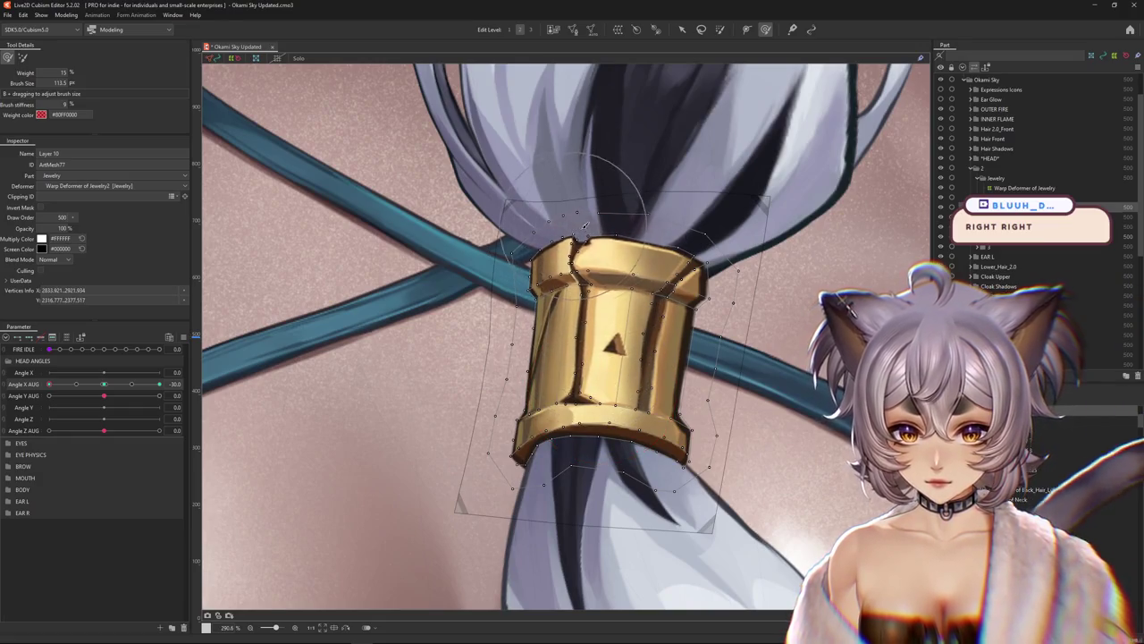
{"action": "left_click_drag", "start_coordinate": [588, 277], "coordinate": [590, 365]}
{"action": "left_click_drag", "start_coordinate": [503, 329], "coordinate": [485, 286]}
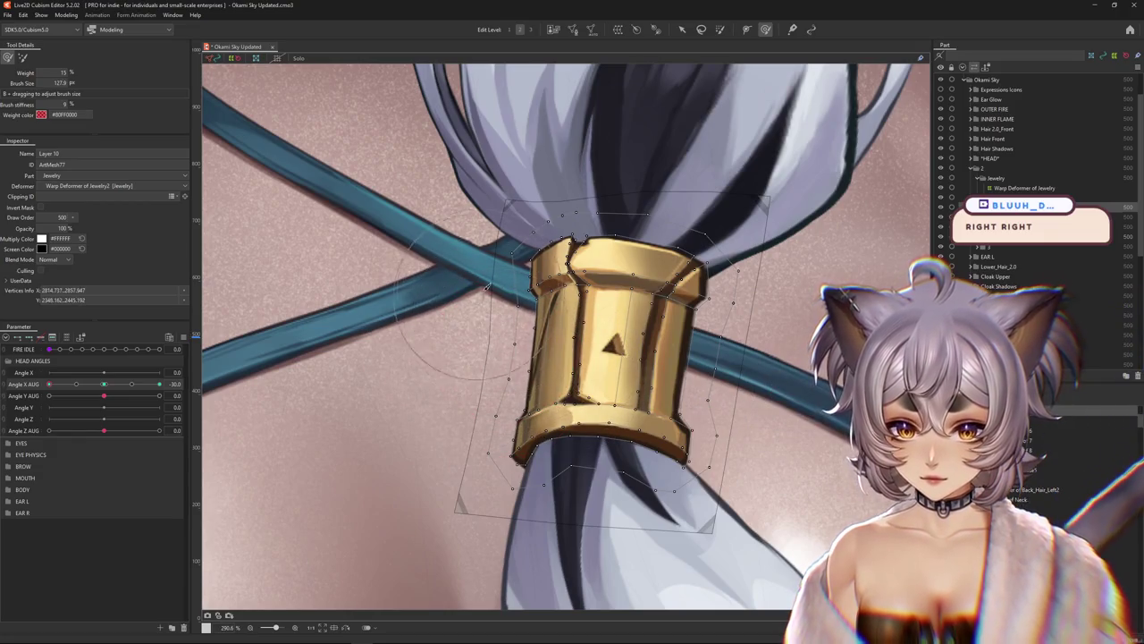
Compare the cuff at Angle X AUG -15 and -30, rework its left side, then paste a cuff mesh copy
{"action": "left_click_drag", "start_coordinate": [511, 384], "coordinate": [454, 468]}
{"action": "left_click", "coordinate": [75, 384]}
{"action": "left_click", "coordinate": [49, 383]}
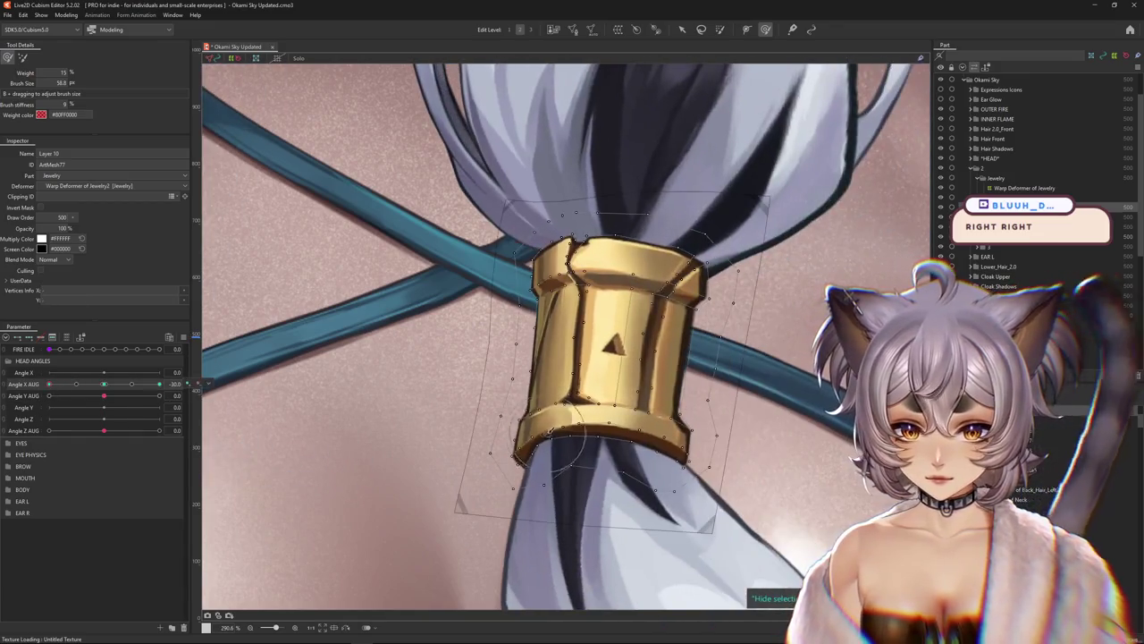
{"action": "left_click_drag", "start_coordinate": [537, 417], "coordinate": [511, 471]}
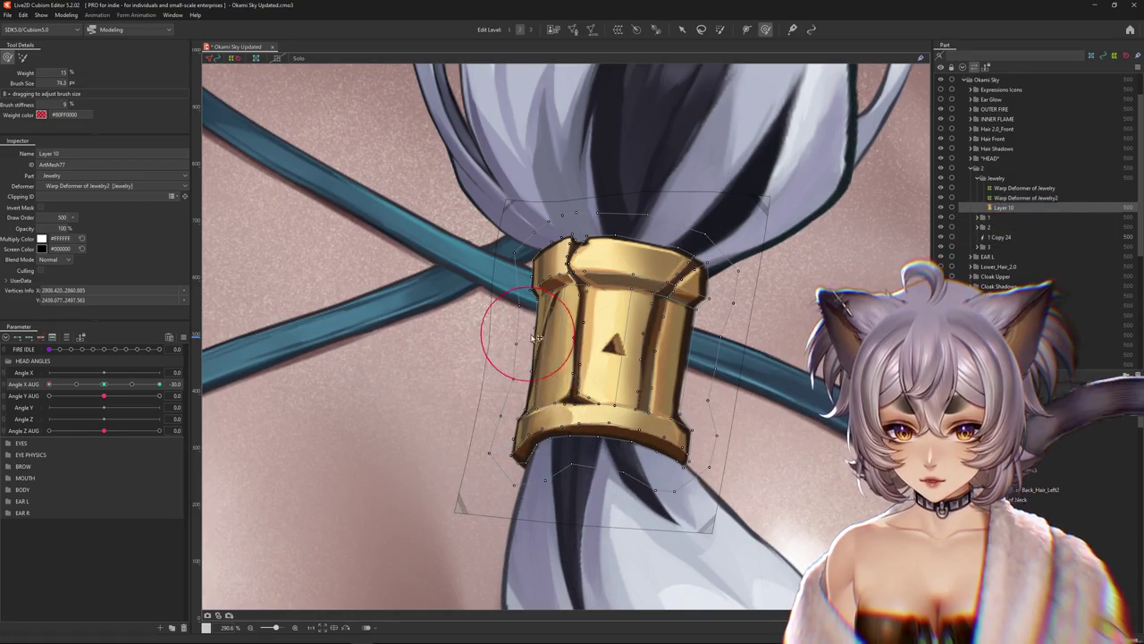
{"action": "left_click_drag", "start_coordinate": [49, 384], "coordinate": [104, 384]}
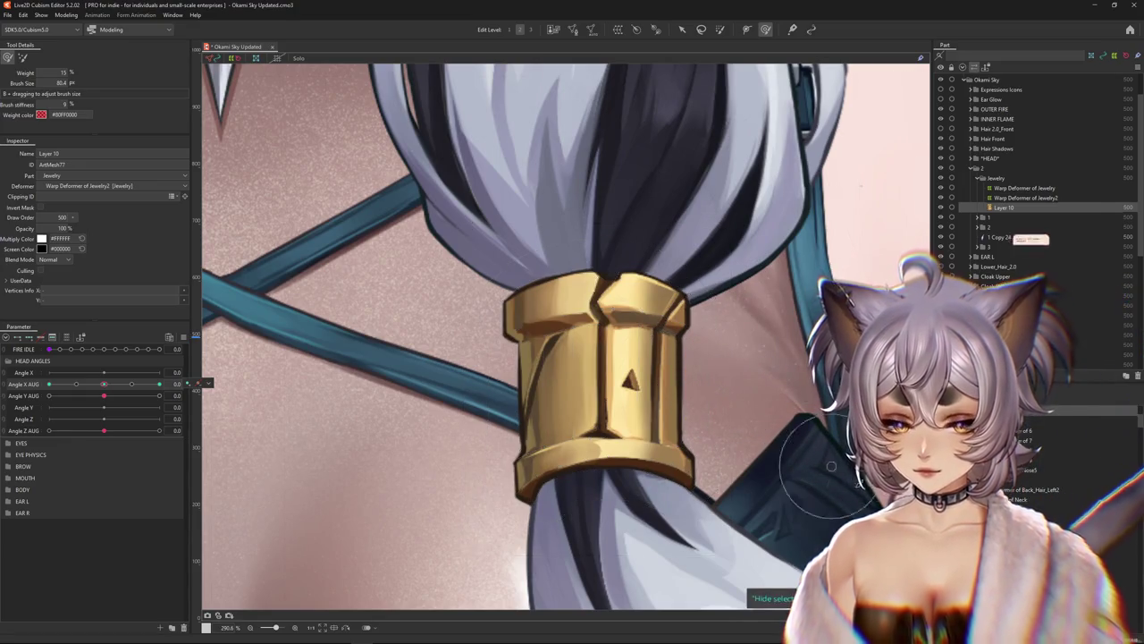
{"action": "key", "text": "ctrl+v"}
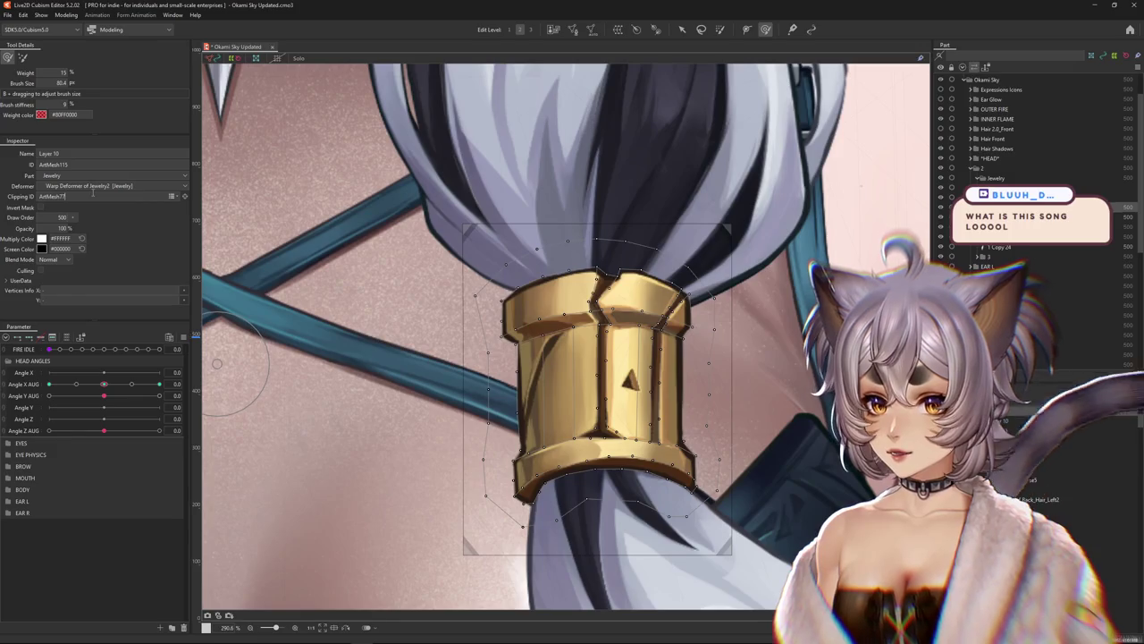
Compare the cuff at Angle X AUG 30 against the centred head, shrinking the deform brush
{"action": "left_click_drag", "start_coordinate": [585, 342], "coordinate": [552, 339]}
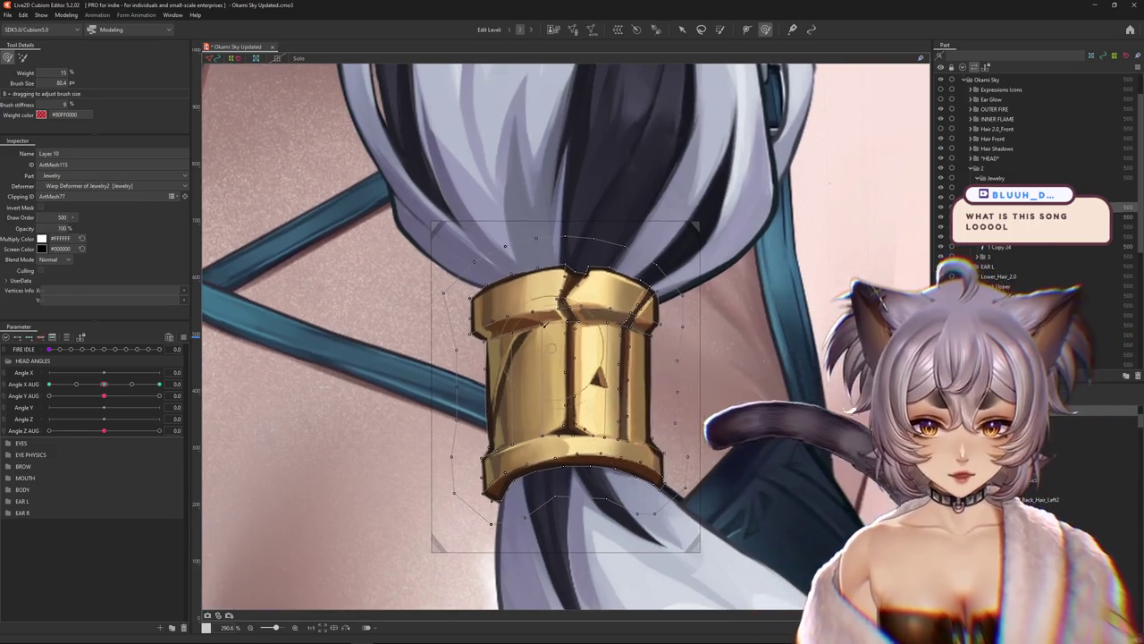
{"action": "left_click_drag", "start_coordinate": [105, 383], "coordinate": [159, 383]}
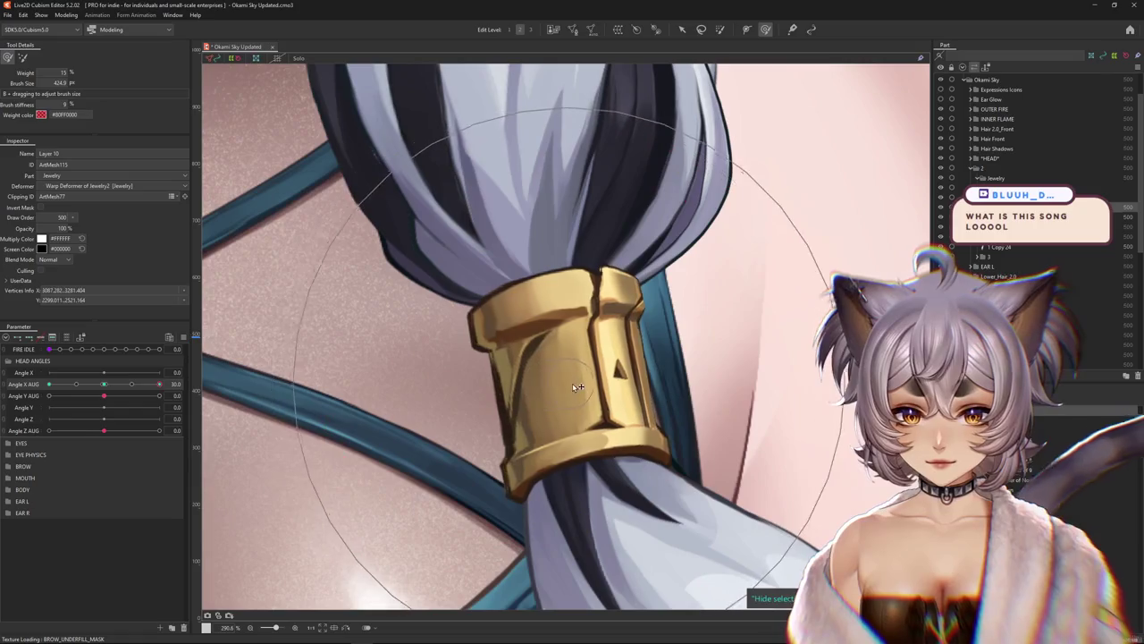
{"action": "mouse_move", "coordinate": [597, 312]}
{"action": "left_mouse_down"}
{"action": "mouse_move", "coordinate": [505, 322]}
{"action": "mouse_move", "coordinate": [483, 379]}
{"action": "left_mouse_up"}
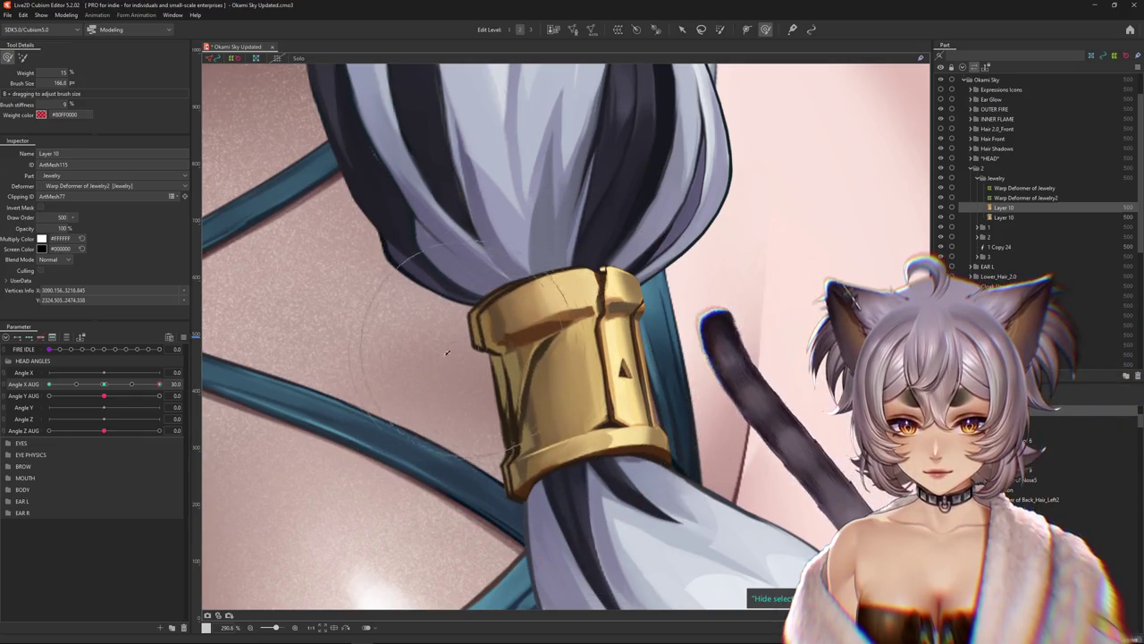
{"action": "mouse_move", "coordinate": [159, 383]}
{"action": "left_mouse_down"}
{"action": "mouse_move", "coordinate": [115, 385]}
{"action": "mouse_move", "coordinate": [159, 383]}
{"action": "left_mouse_up"}
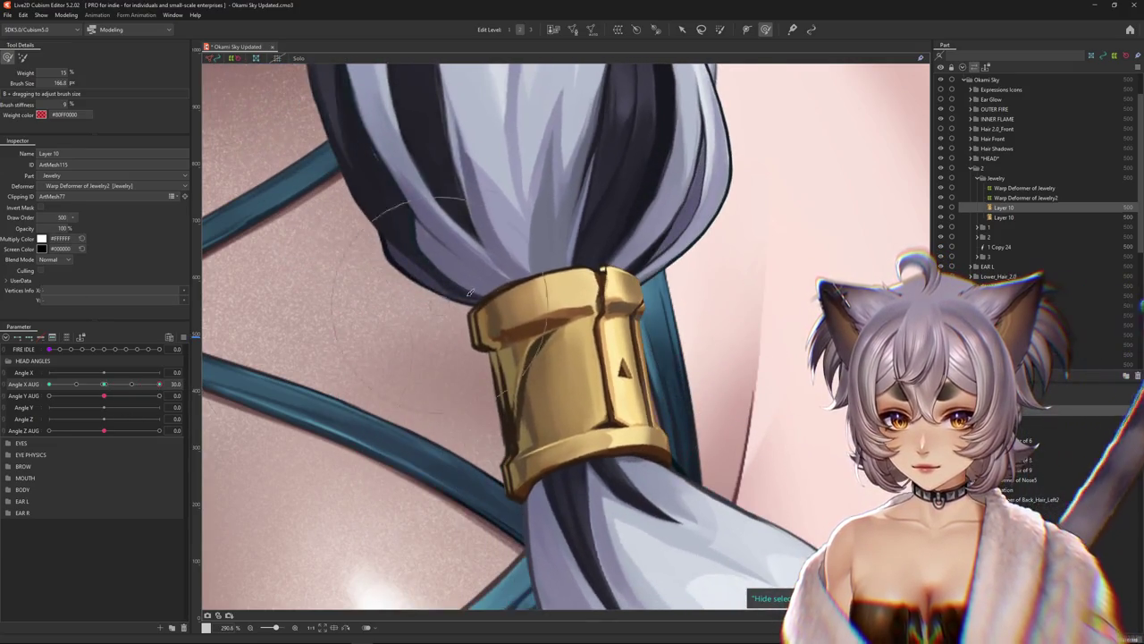
{"action": "left_click_drag", "start_coordinate": [537, 357], "coordinate": [615, 355]}
Preview the cuff as the head turns and resize the deform brush for cuff work
{"action": "scroll", "coordinate": [615, 355], "scroll_direction": "down", "scroll_amount": 1}
{"action": "scroll", "coordinate": [615, 355], "scroll_direction": "down", "scroll_amount": 5}
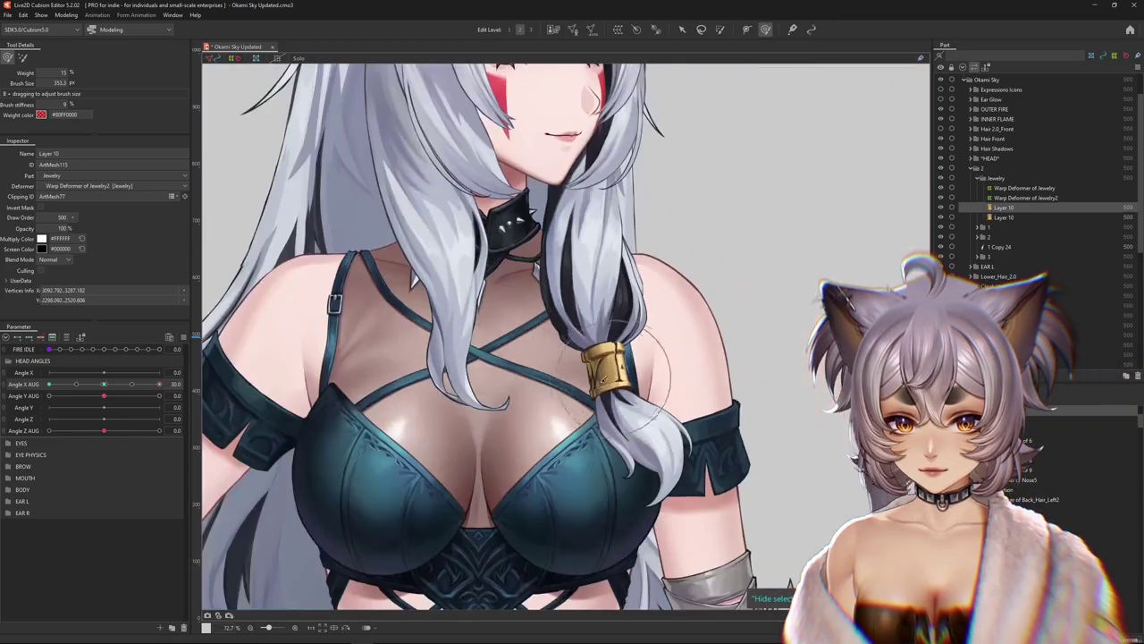
{"action": "mouse_move", "coordinate": [159, 383]}
{"action": "left_mouse_down"}
{"action": "mouse_move", "coordinate": [120, 384]}
{"action": "mouse_move", "coordinate": [159, 383]}
{"action": "left_mouse_up"}
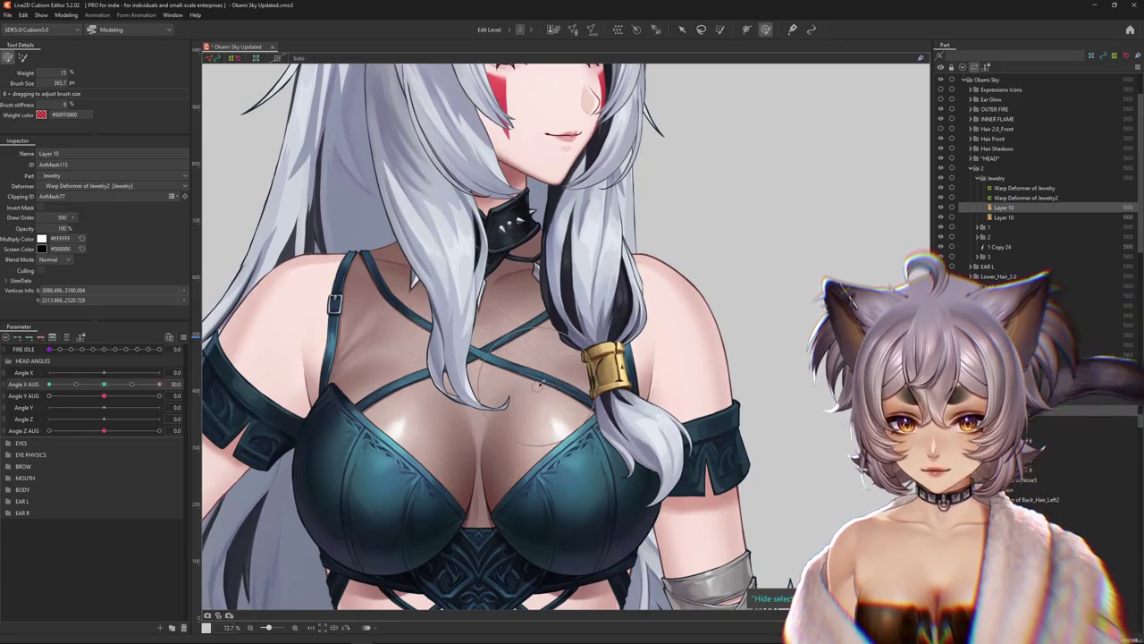
{"action": "left_click_drag", "start_coordinate": [159, 383], "coordinate": [85, 391]}
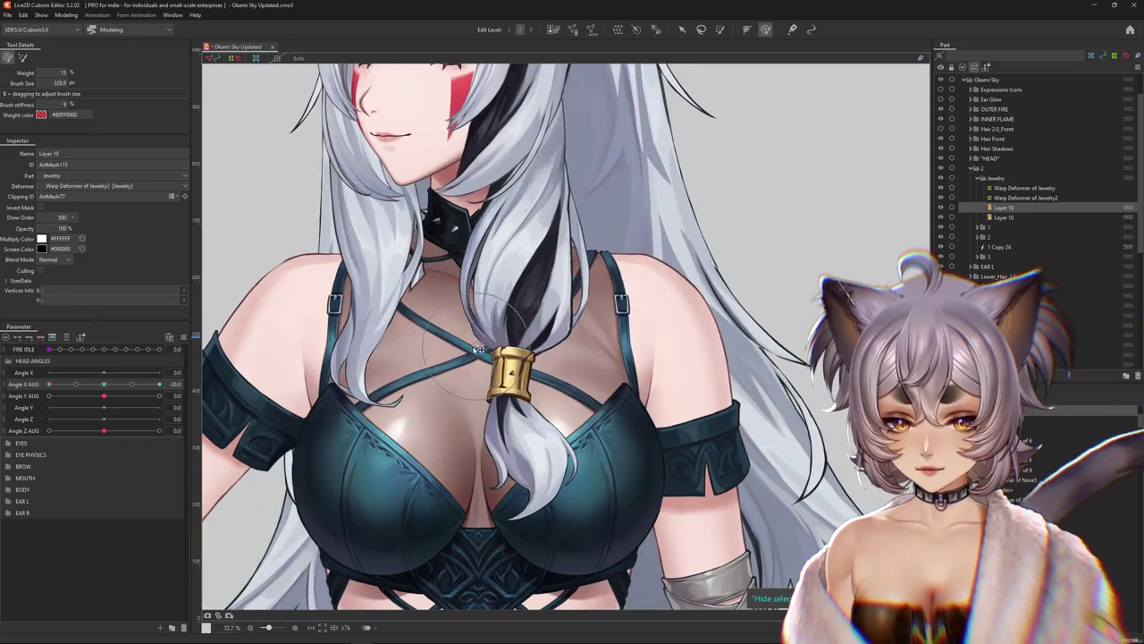
{"action": "left_click_drag", "start_coordinate": [464, 396], "coordinate": [456, 394]}
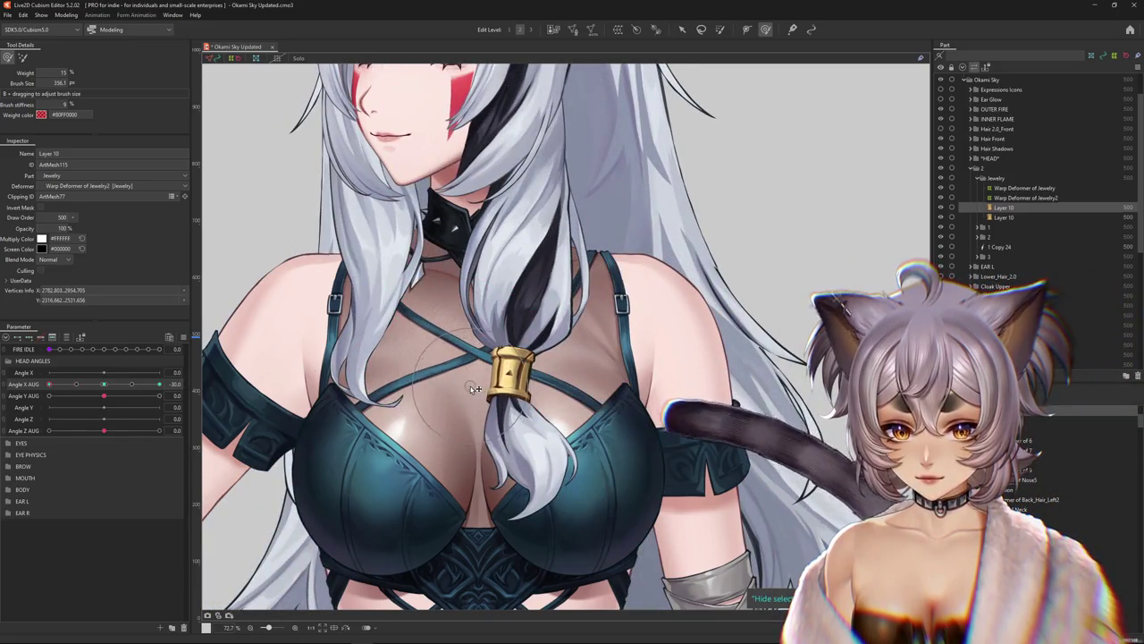
{"action": "scroll", "coordinate": [509, 376], "scroll_direction": "up", "scroll_amount": 5}
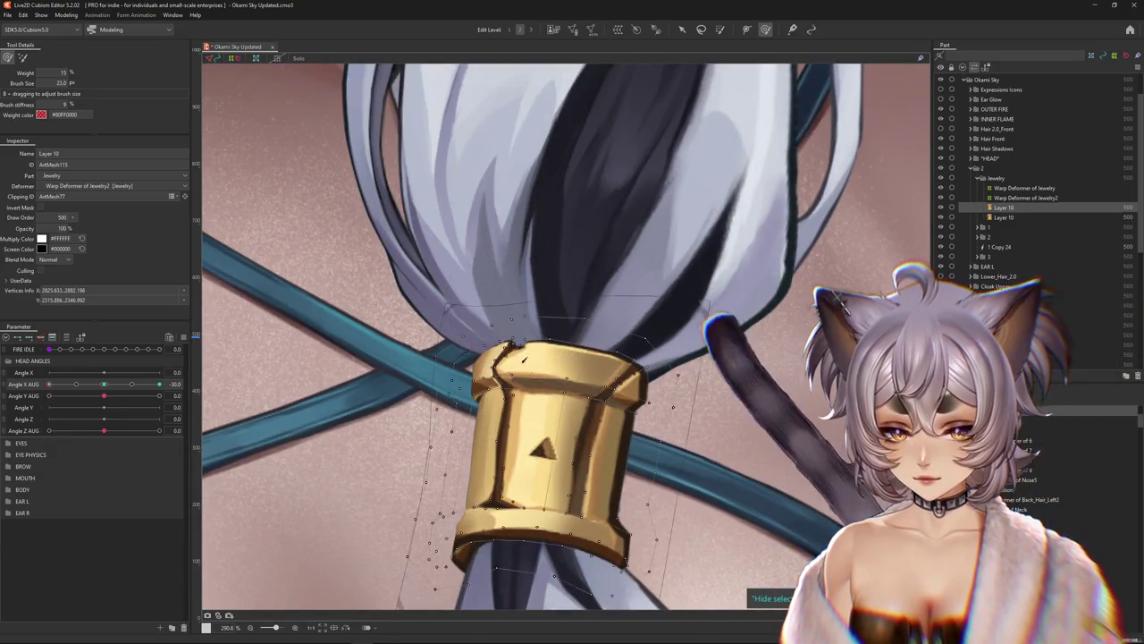
{"action": "left_click_drag", "start_coordinate": [550, 315], "coordinate": [509, 348]}
{"action": "left_click_drag", "start_coordinate": [450, 383], "coordinate": [431, 387]}
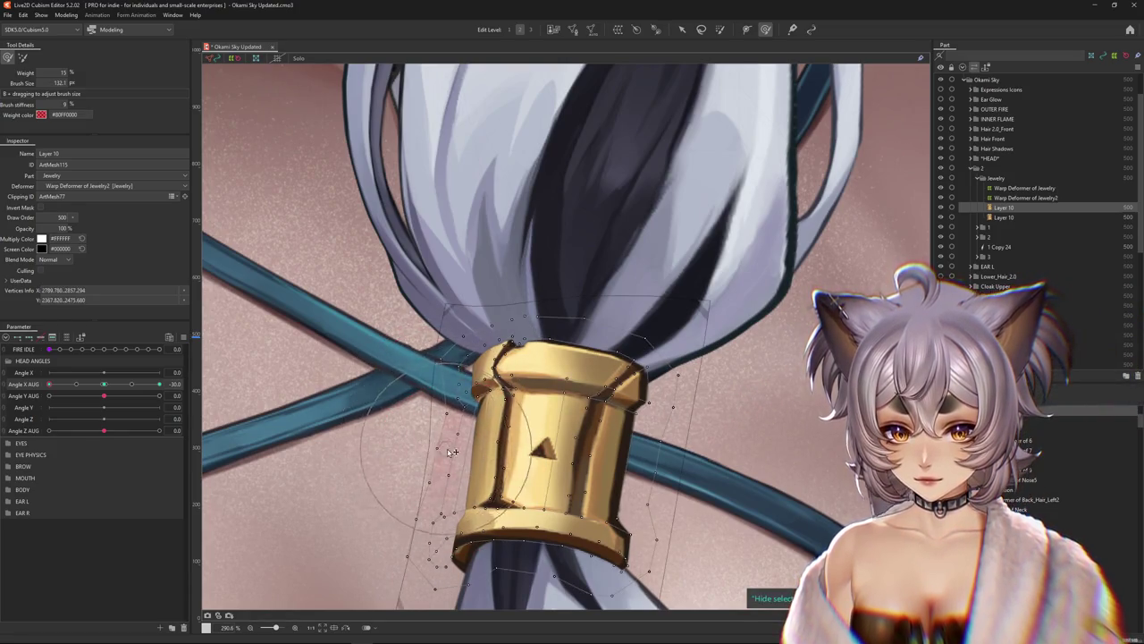
Swing Angle X AUG across its range, delete the duplicate Layer 10, and select the gold cuff
{"action": "scroll", "coordinate": [415, 479], "scroll_direction": "down", "scroll_amount": 4}
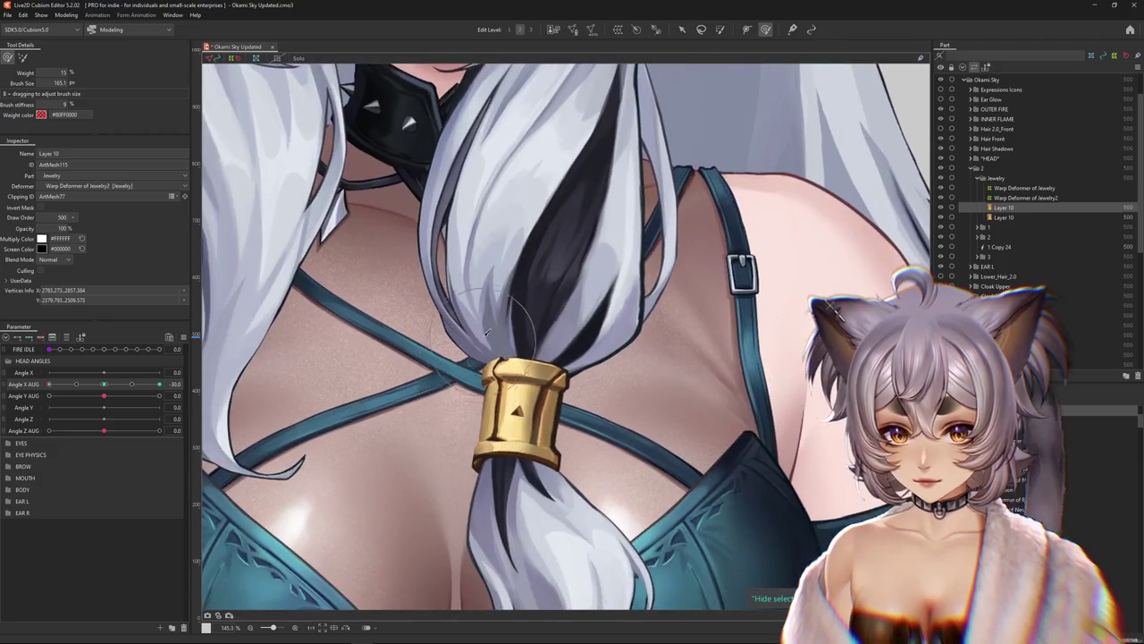
{"action": "scroll", "coordinate": [487, 335], "scroll_direction": "down", "scroll_amount": 4}
{"action": "left_click_drag", "start_coordinate": [76, 391], "coordinate": [174, 392]}
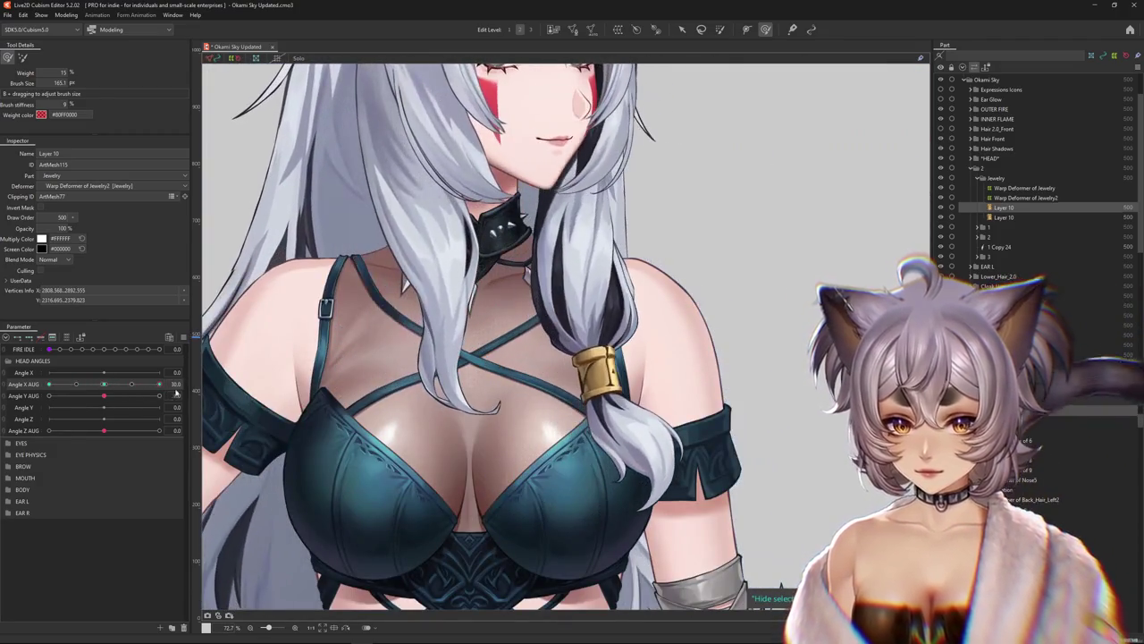
{"action": "key", "text": "Delete"}
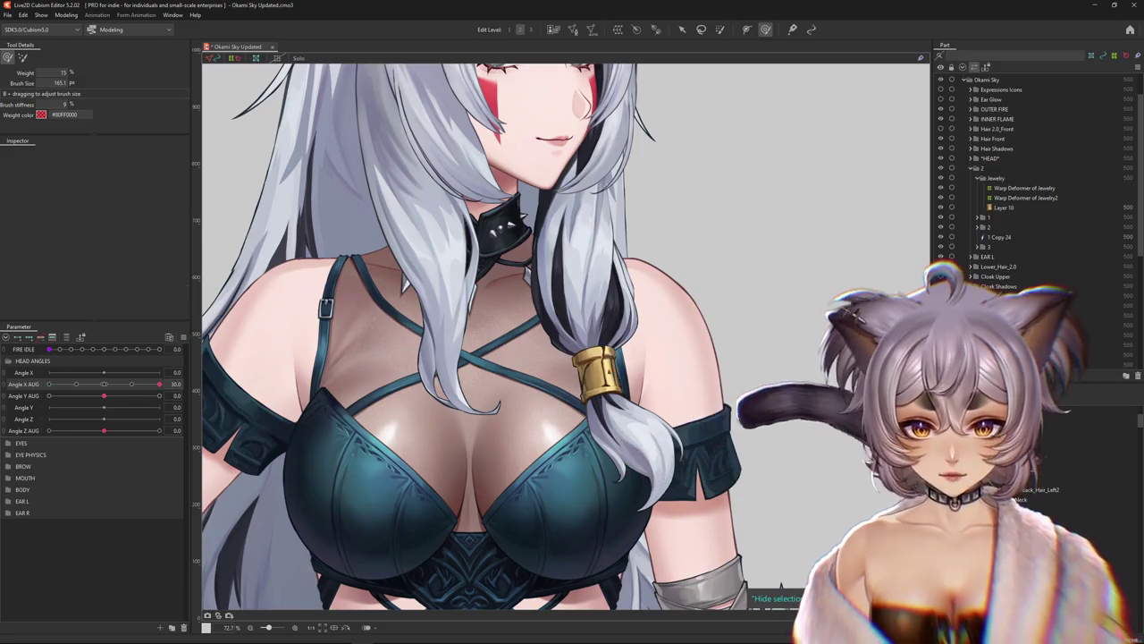
{"action": "left_click", "coordinate": [597, 375]}
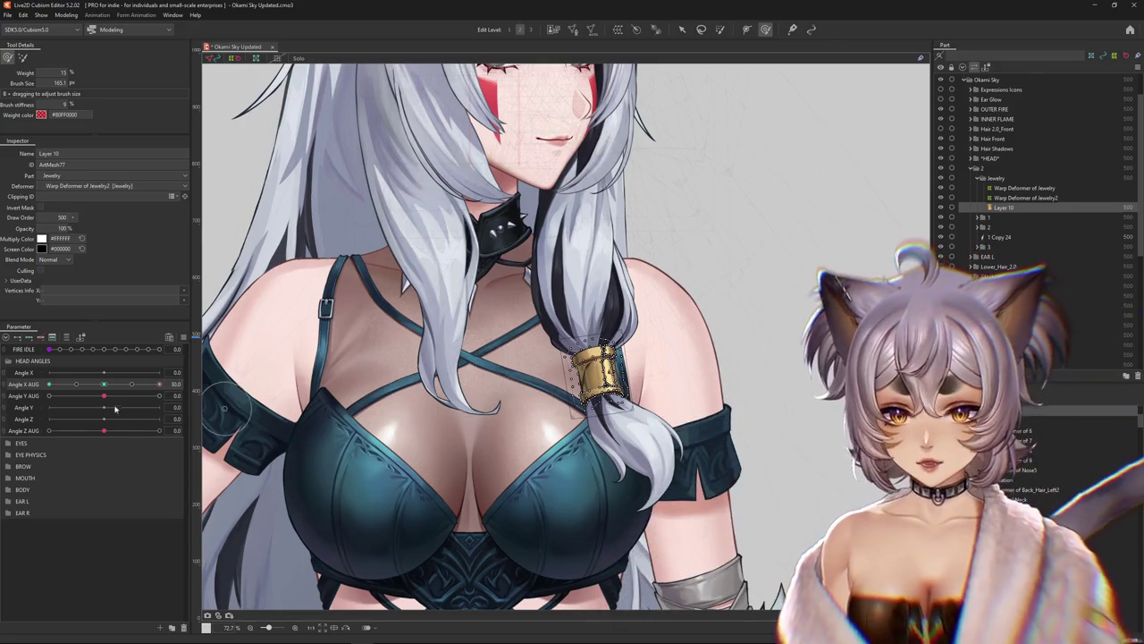
{"action": "scroll", "coordinate": [633, 353], "scroll_direction": "up", "scroll_amount": 5}
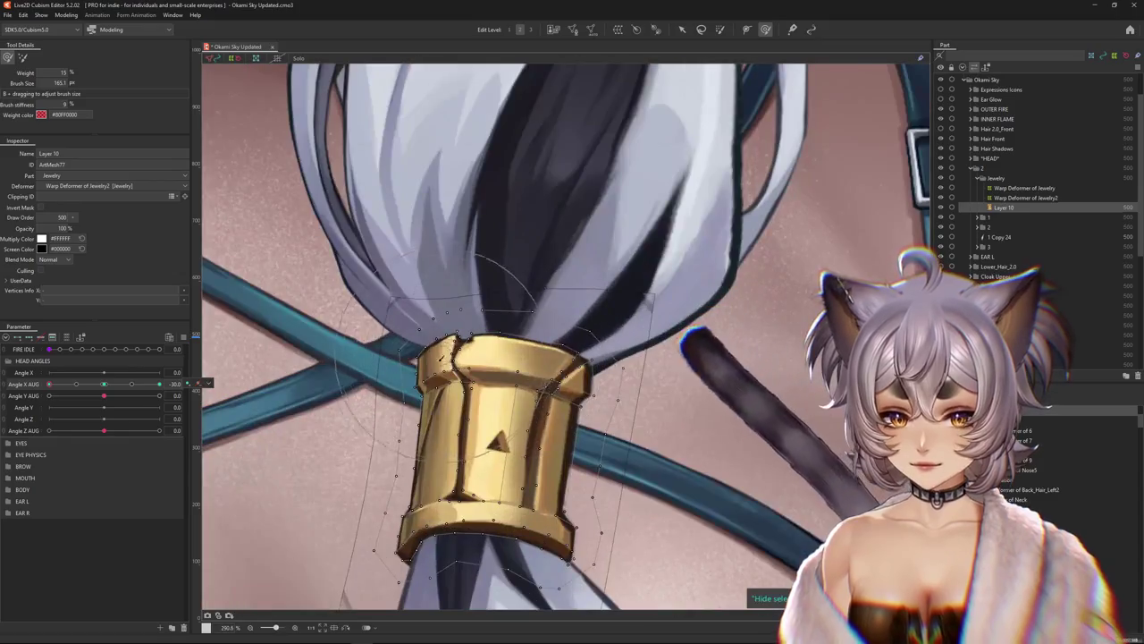
Move Angle X AUG back toward neutral and fine-tune the deform brush size
{"action": "left_click_drag", "start_coordinate": [160, 383], "coordinate": [104, 386]}
{"action": "scroll", "coordinate": [404, 358], "scroll_direction": "up", "scroll_amount": 1}
{"action": "scroll", "coordinate": [404, 358], "scroll_direction": "up", "scroll_amount": 2}
{"action": "scroll", "coordinate": [404, 359], "scroll_direction": "up", "scroll_amount": 2}
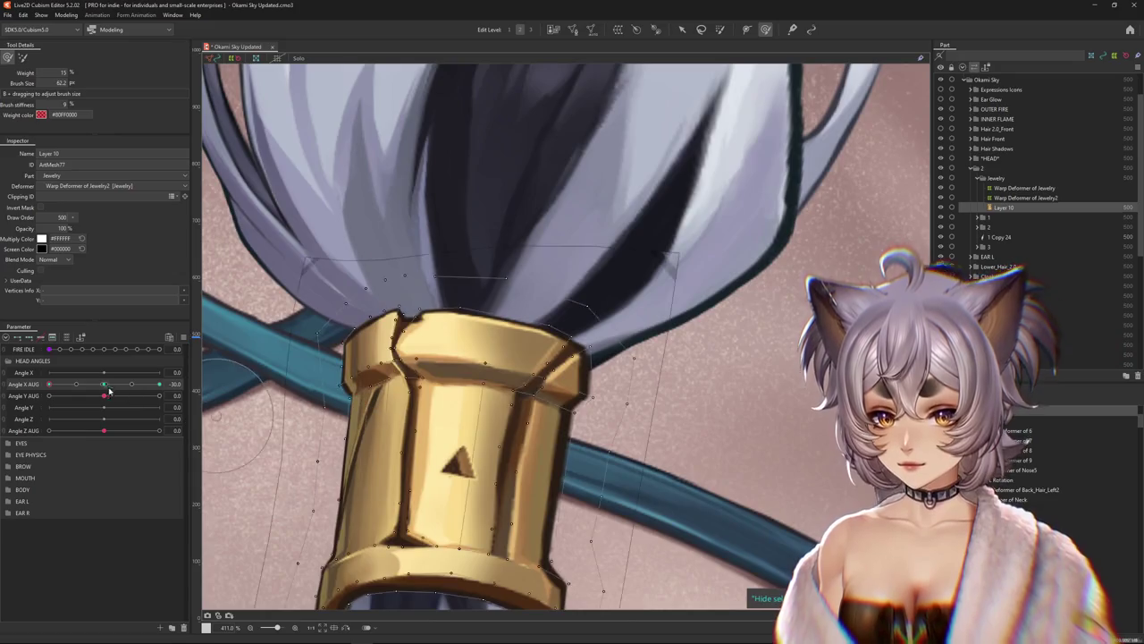
{"action": "left_click_drag", "start_coordinate": [115, 391], "coordinate": [143, 391]}
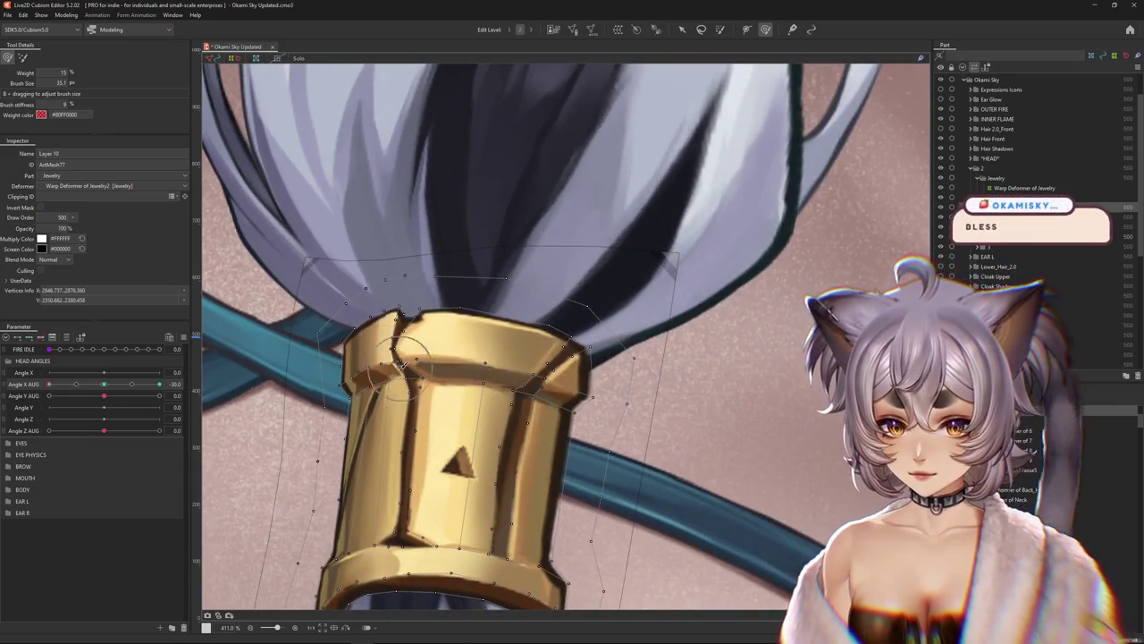
{"action": "left_click_drag", "start_coordinate": [401, 342], "coordinate": [415, 342]}
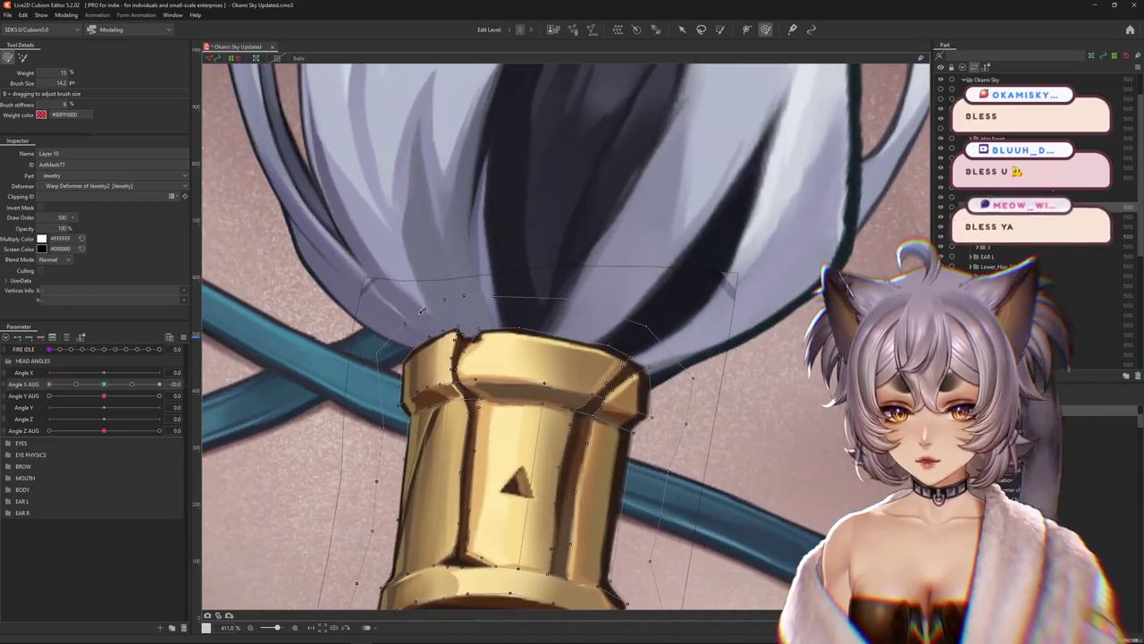
{"action": "left_click_drag", "start_coordinate": [422, 310], "coordinate": [433, 286]}
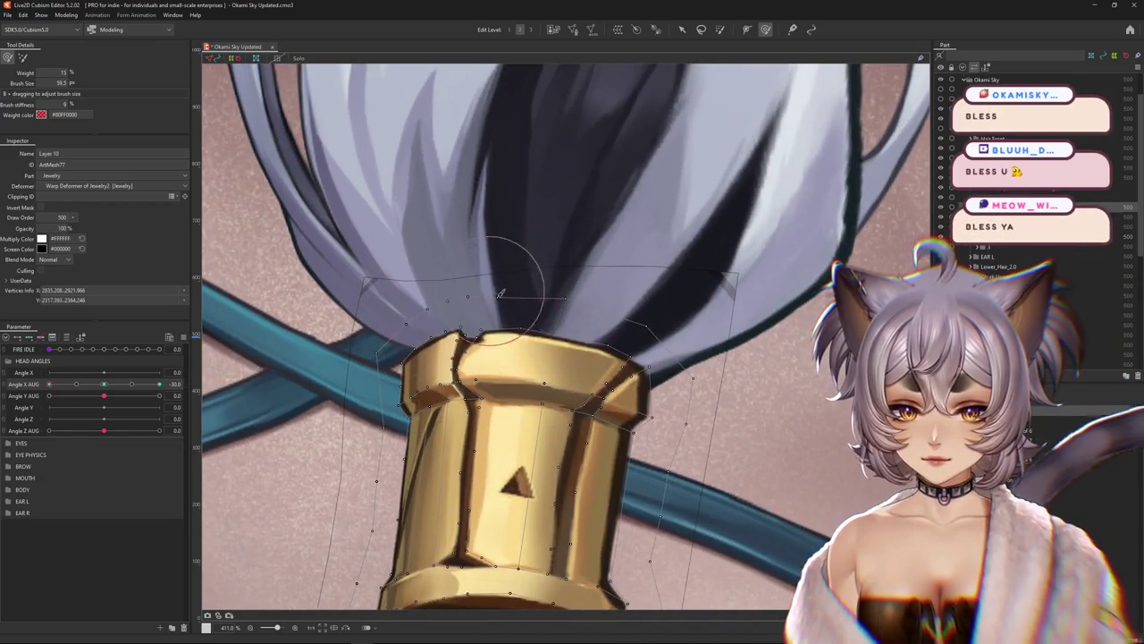
{"action": "left_click_drag", "start_coordinate": [498, 320], "coordinate": [505, 299]}
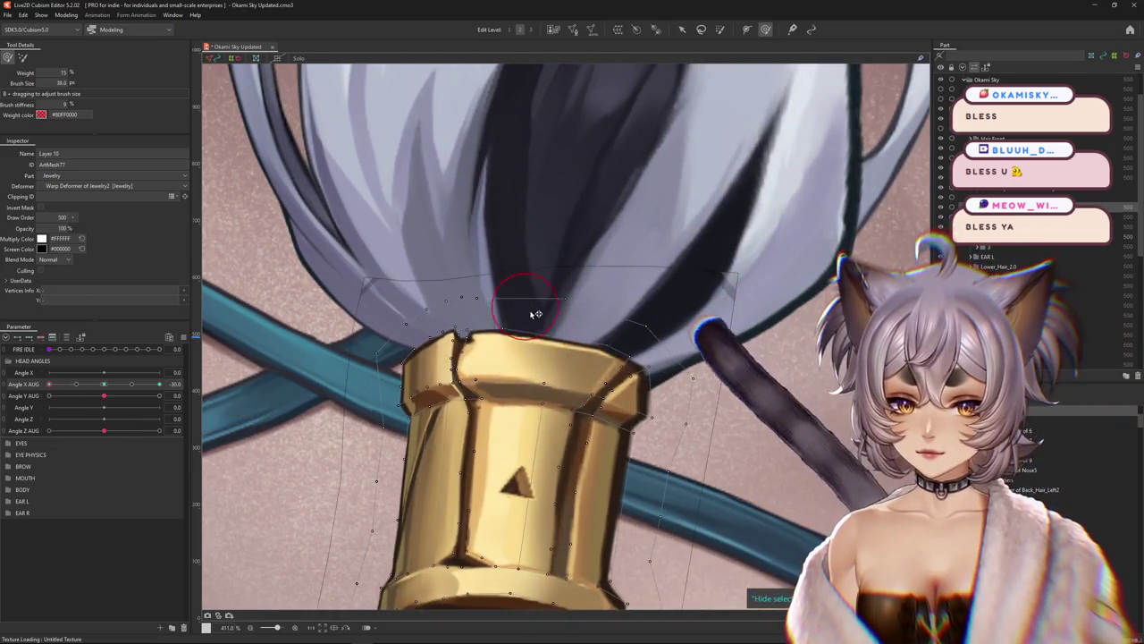
Reshape the cuff's top rim and refine its edge with a smaller brush
{"action": "left_click_drag", "start_coordinate": [536, 314], "coordinate": [552, 328]}
{"action": "left_click_drag", "start_coordinate": [609, 353], "coordinate": [556, 385]}
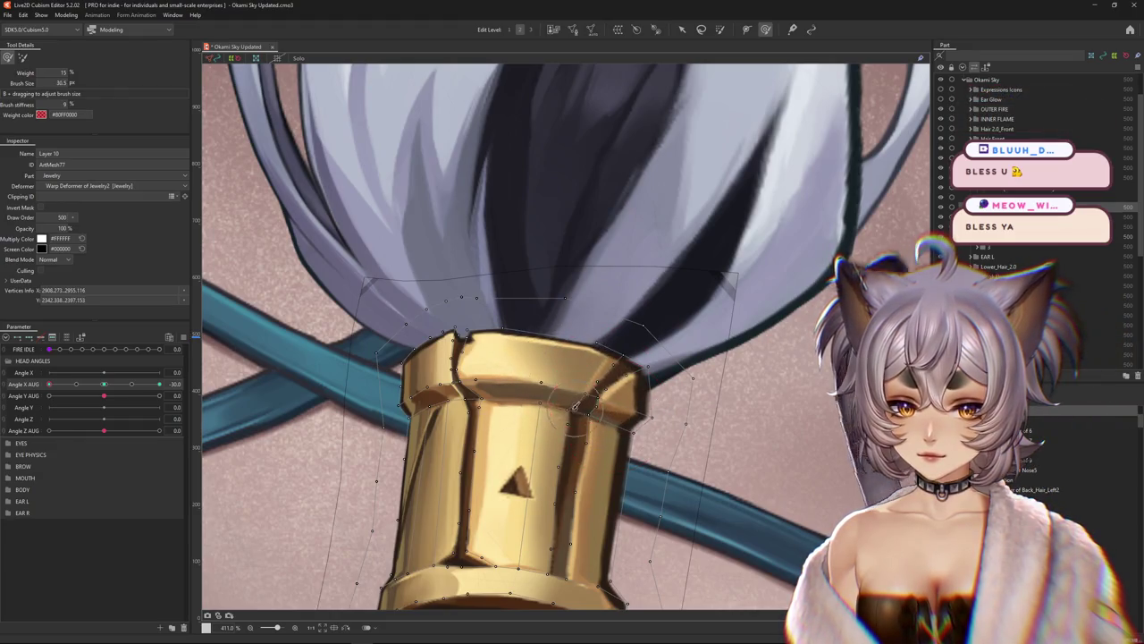
{"action": "mouse_move", "coordinate": [579, 404]}
{"action": "left_mouse_down"}
{"action": "mouse_move", "coordinate": [604, 423]}
{"action": "mouse_move", "coordinate": [555, 369]}
{"action": "left_mouse_up"}
{"action": "left_click_drag", "start_coordinate": [542, 408], "coordinate": [536, 402]}
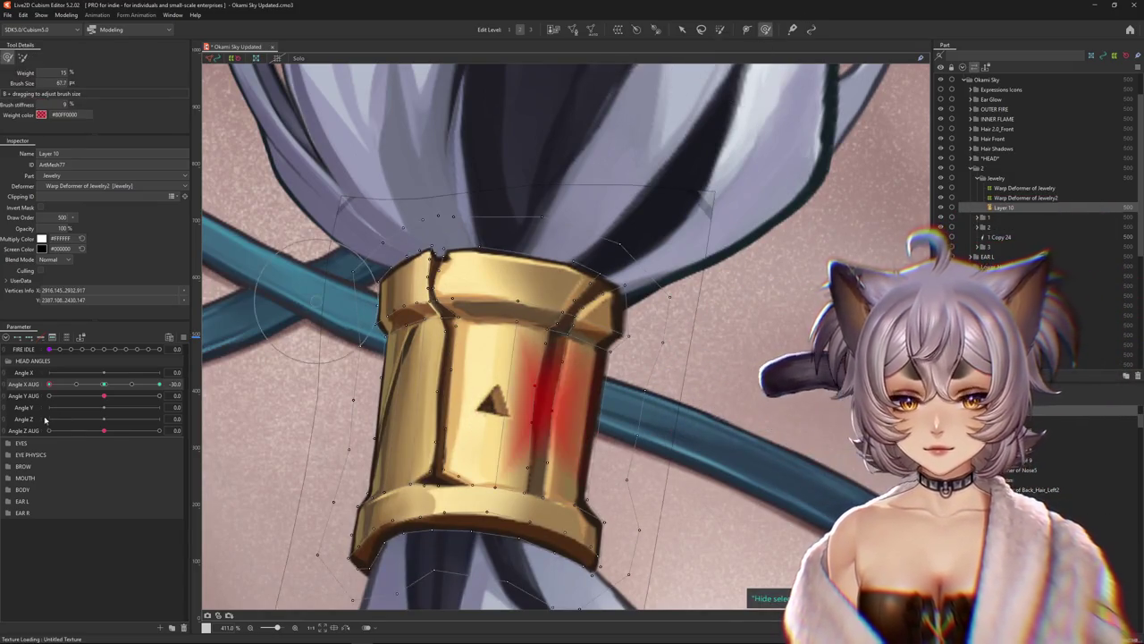
Compare near neutral, return to Angle X AUG -30, and reshape the cuff's left side
{"action": "left_click", "coordinate": [111, 385]}
{"action": "left_click_drag", "start_coordinate": [111, 385], "coordinate": [49, 384]}
{"action": "left_click", "coordinate": [188, 384]}
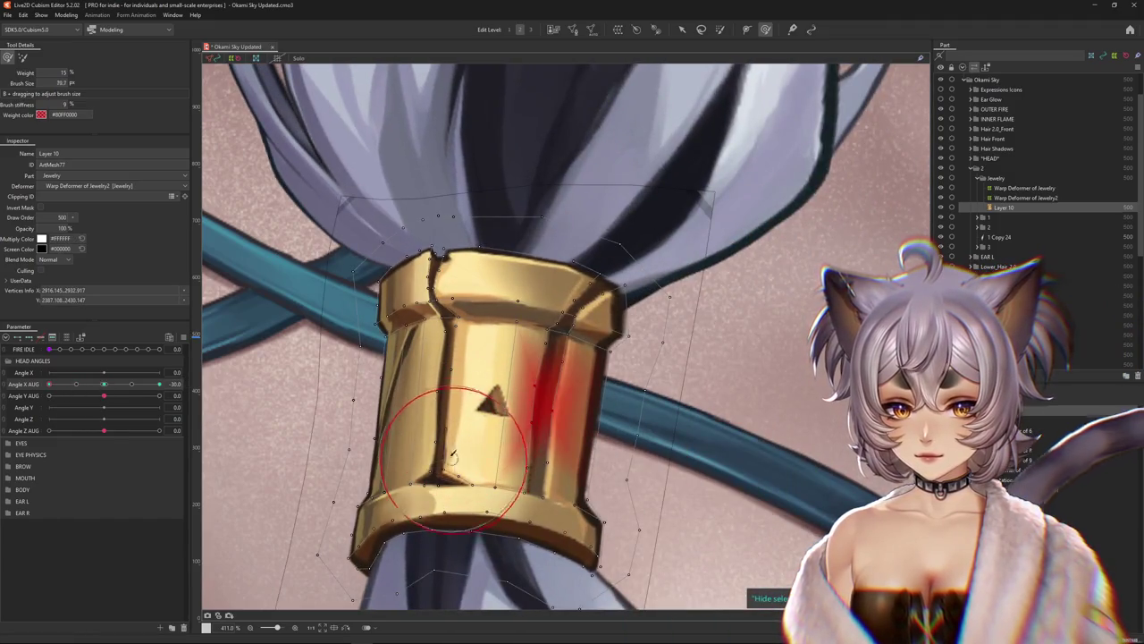
{"action": "left_click_drag", "start_coordinate": [454, 456], "coordinate": [444, 453]}
{"action": "left_click_drag", "start_coordinate": [456, 393], "coordinate": [390, 386]}
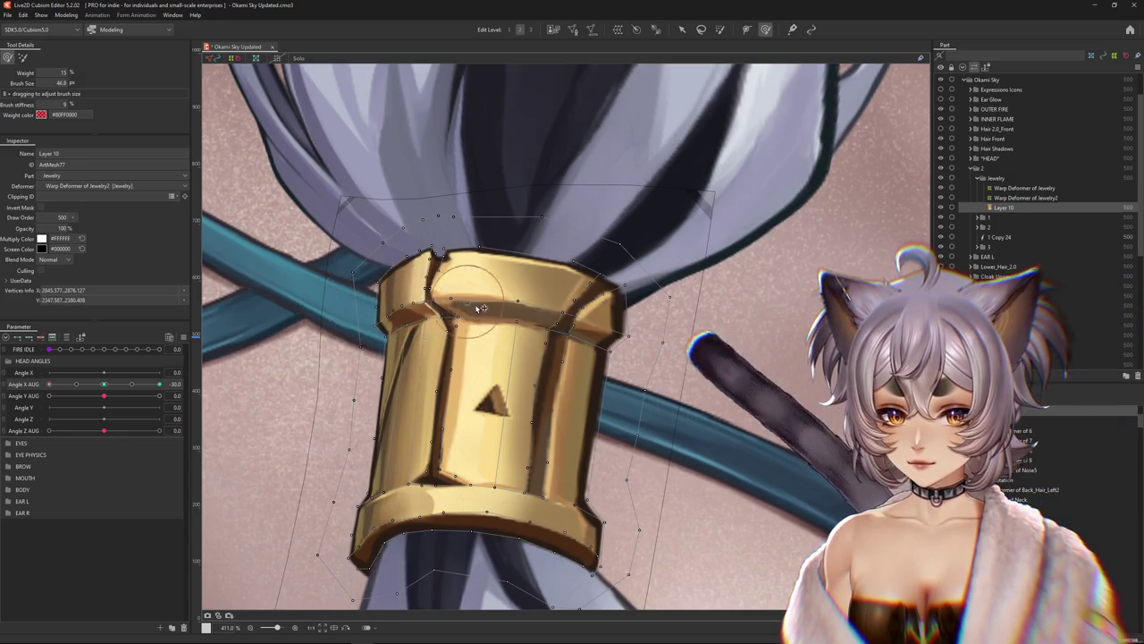
{"action": "left_click_drag", "start_coordinate": [446, 535], "coordinate": [459, 449]}
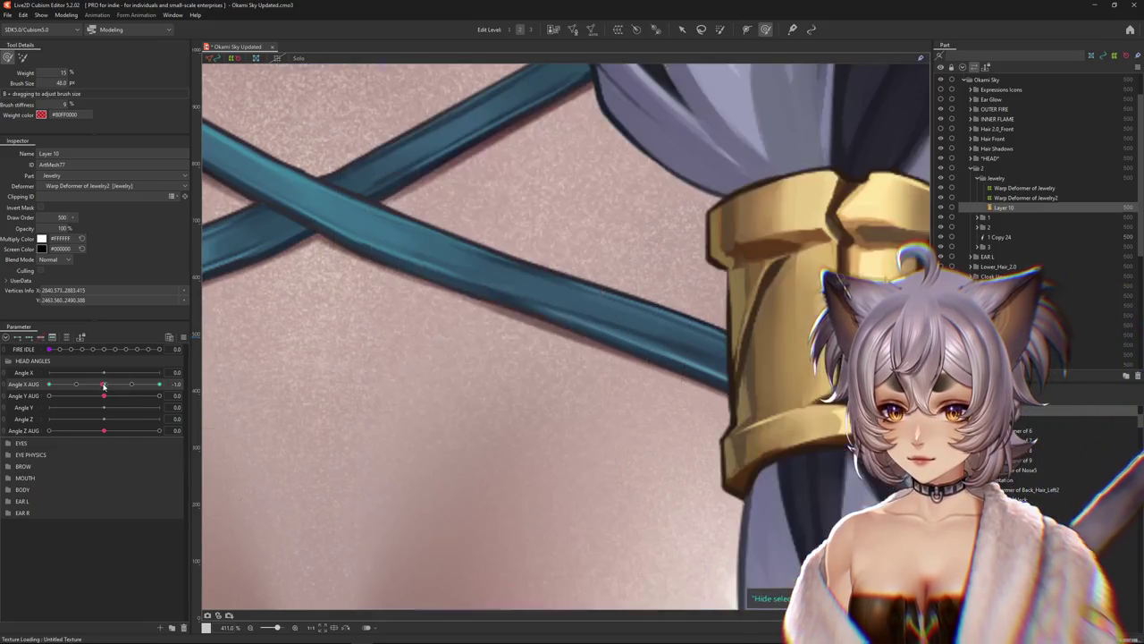